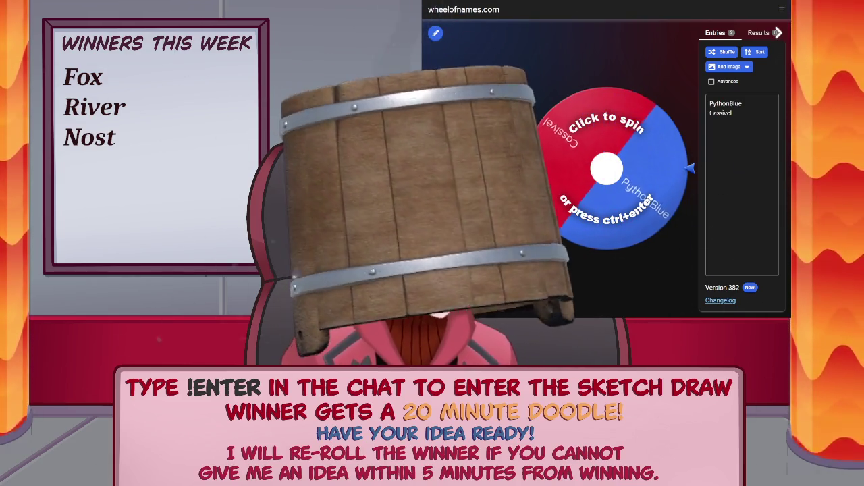
# Place the cursor on a new line below the two names in the Entries box
pyautogui.click(741, 203)
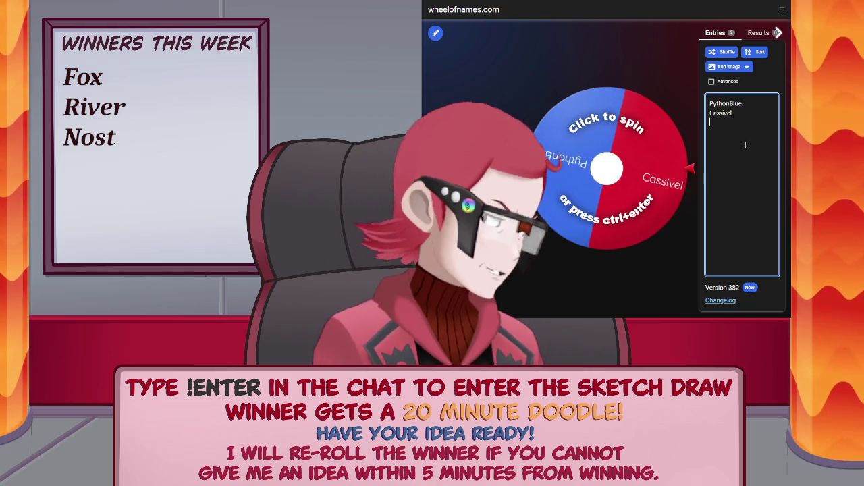
# Enter the third entrant's username on the new Entries line
pyautogui.write('D')
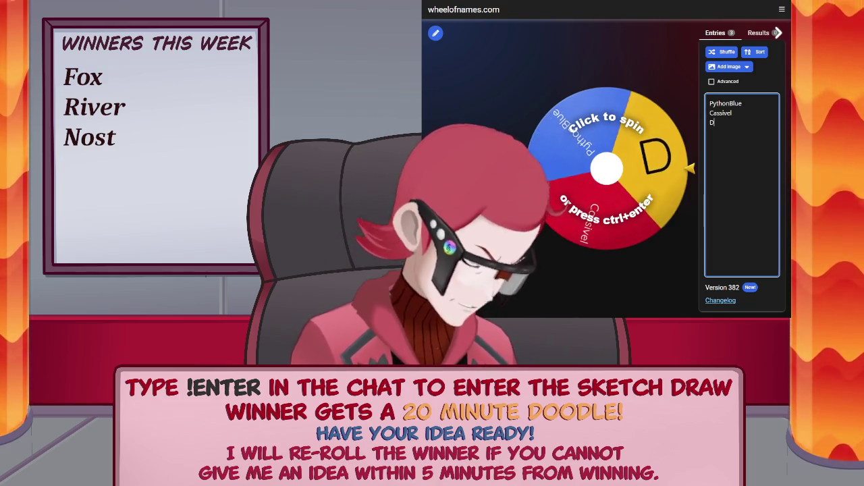
pyautogui.write('anielRotwin')
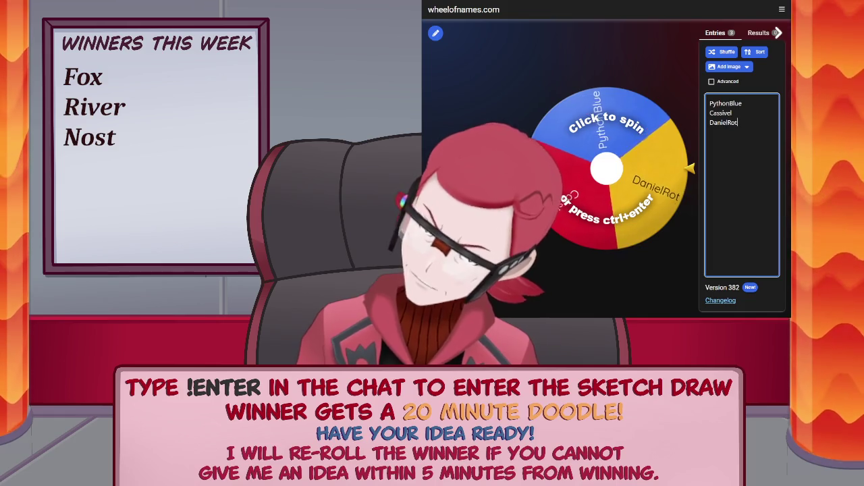
pyautogui.write('d')
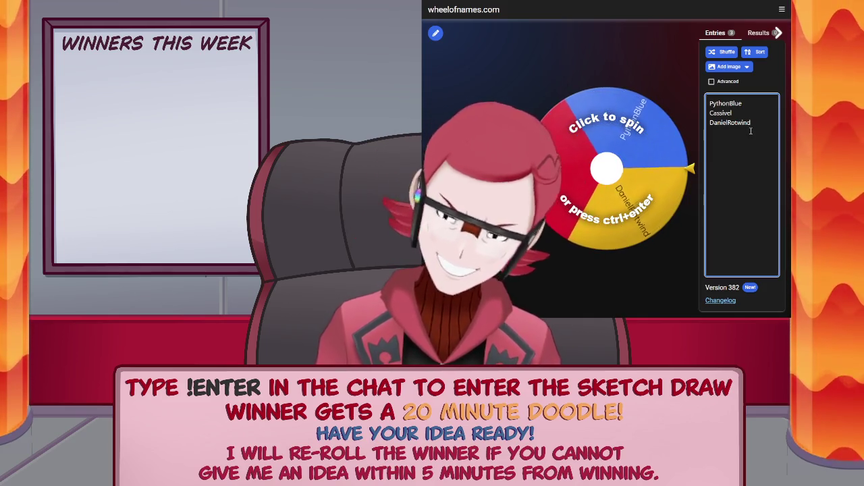
# Enter the fourth entrant's username on a new Entries line
pyautogui.write('NostV')
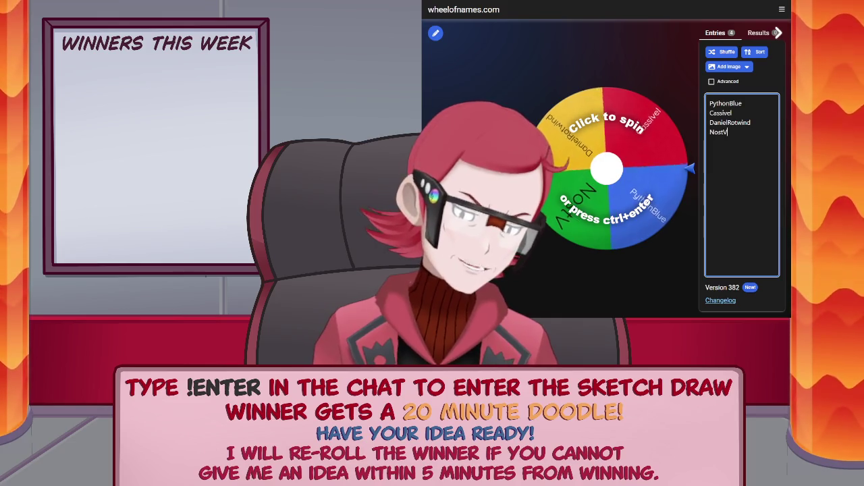
pyautogui.write('ox')
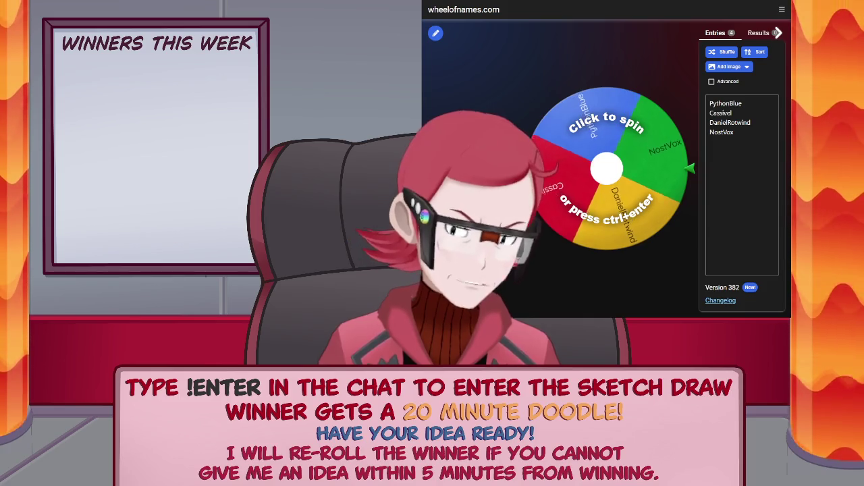
pyautogui.click(742, 156)
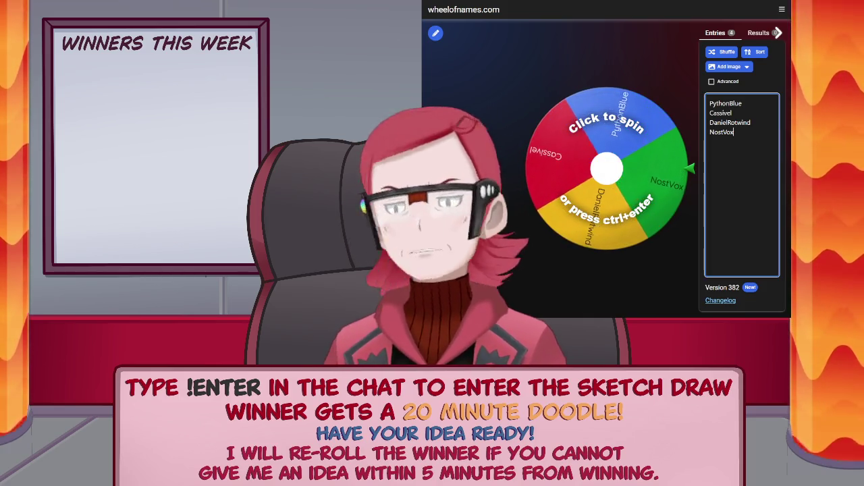
pyautogui.hotkey('alt', 'Tab')
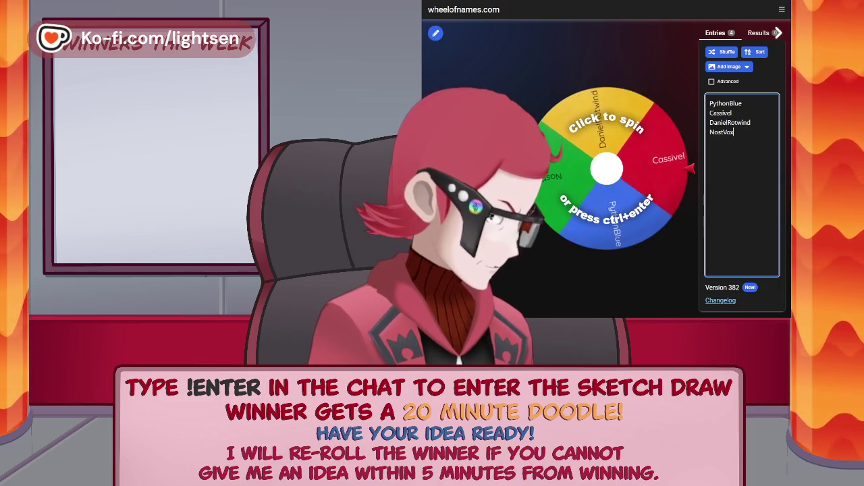
# Spin the four-entrant wheel to draw the sketch giveaway winner
pyautogui.click(627, 141)
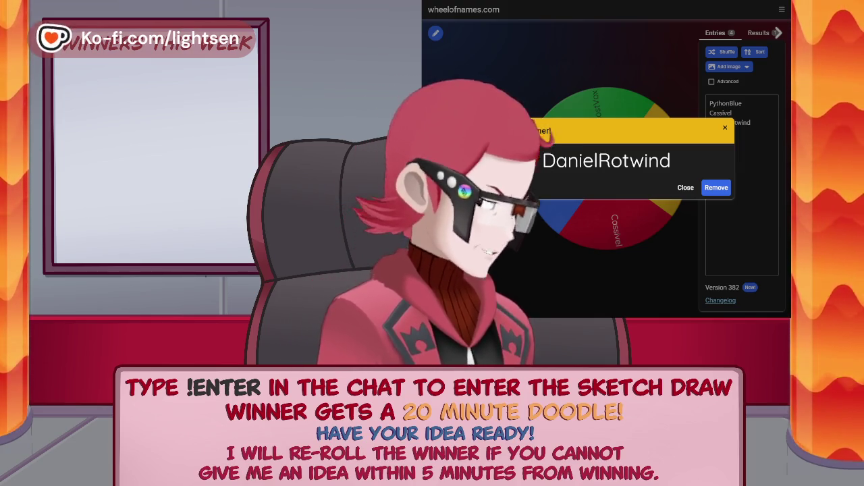
# Type part of an entrant's username while finishing up the wheel picks
pyautogui.write('DanielRot')
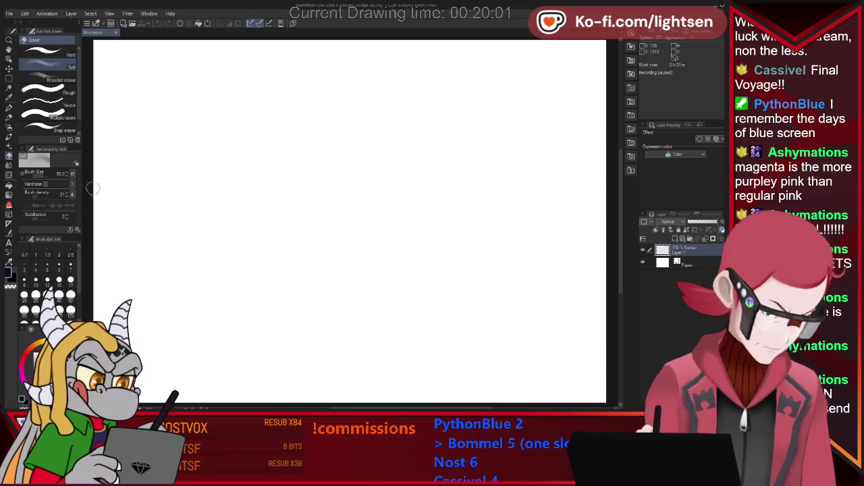
# With a pen brush, try a head guideline and ear strokes, undoing the failed ones
pyautogui.press('p')
pyautogui.click(48, 114)
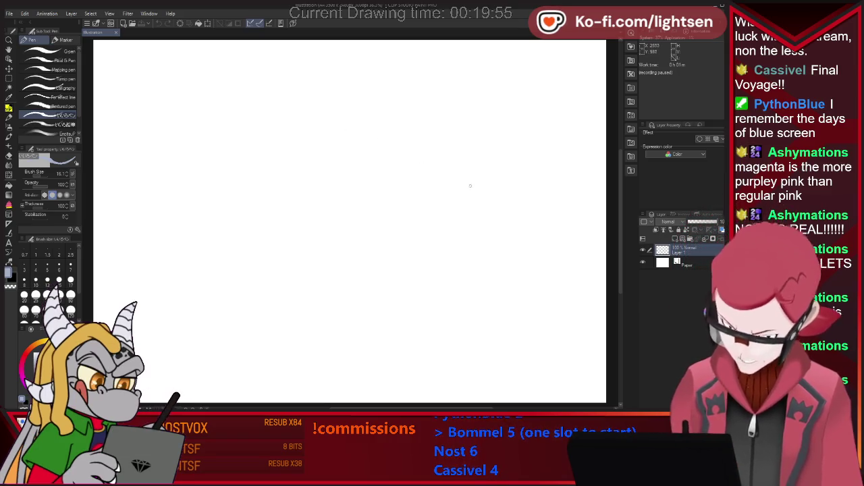
pyautogui.moveTo(324, 221)
pyautogui.mouseDown()
pyautogui.moveTo(421, 164)
pyautogui.moveTo(396, 217)
pyautogui.mouseUp()
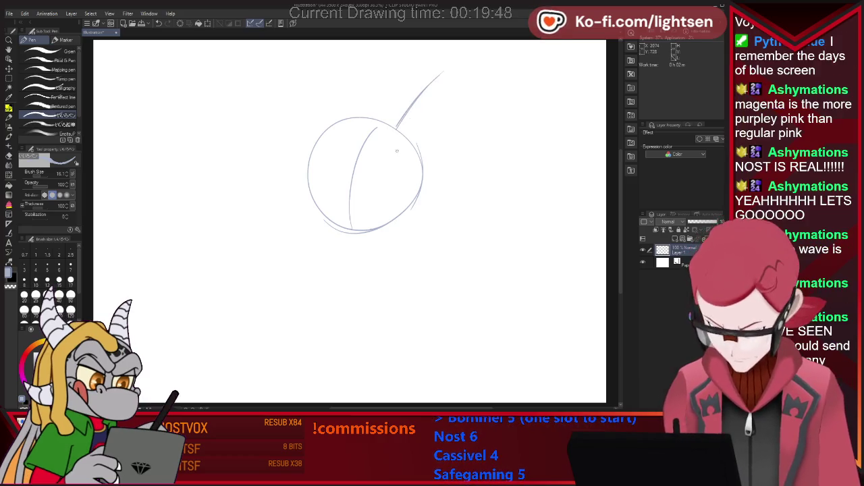
pyautogui.moveTo(444, 72)
pyautogui.mouseDown()
pyautogui.moveTo(460, 84)
pyautogui.moveTo(459, 121)
pyautogui.mouseUp()
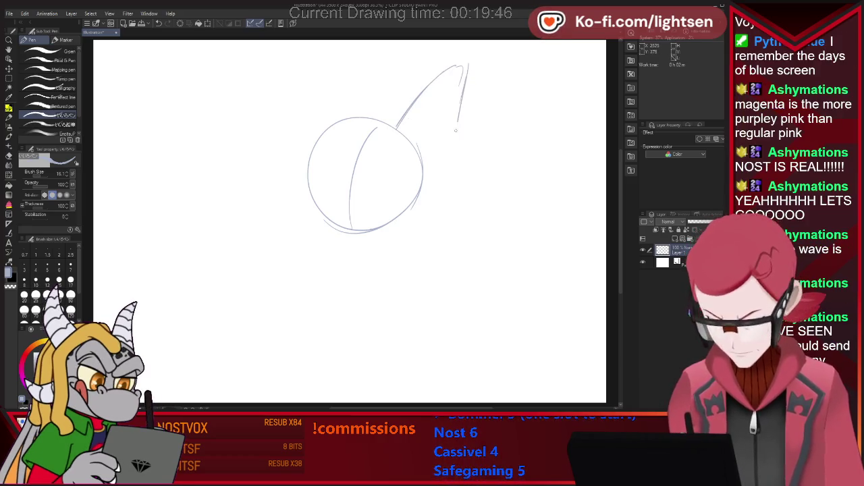
pyautogui.moveTo(387, 123)
pyautogui.mouseDown()
pyautogui.moveTo(423, 61)
pyautogui.moveTo(341, 121)
pyautogui.mouseUp()
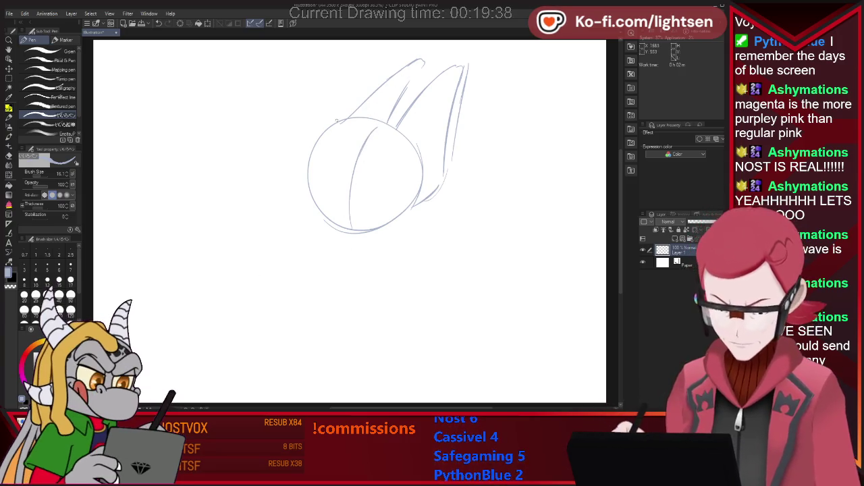
pyautogui.moveTo(336, 121); pyautogui.dragTo(422, 61)
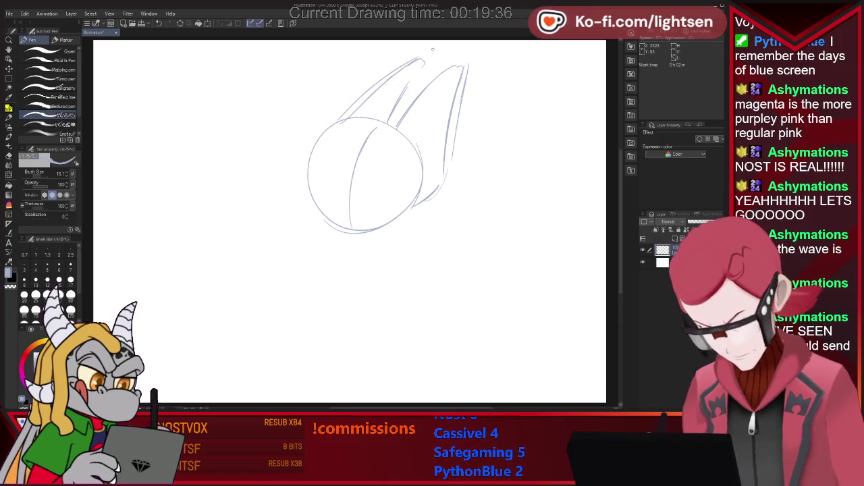
pyautogui.hotkey('ctrl', 'z')
pyautogui.hotkey('ctrl', 'z')
pyautogui.moveTo(391, 124); pyautogui.dragTo(422, 61)
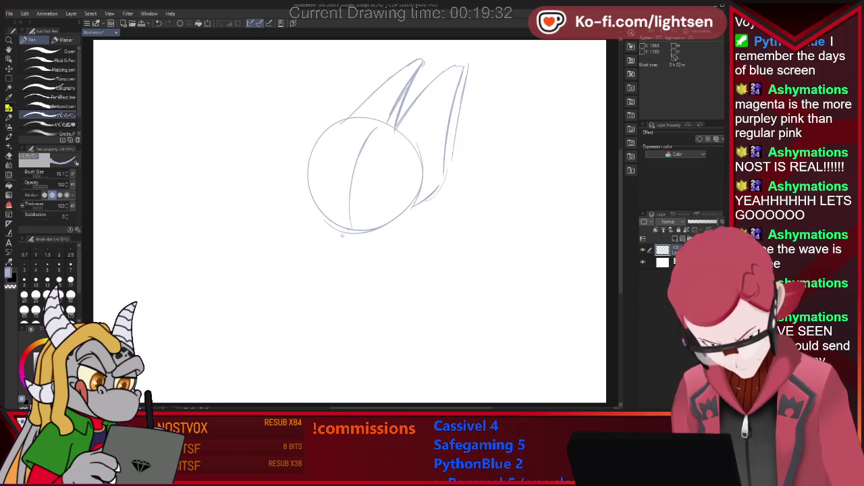
pyautogui.hotkey('ctrl', 'z')
# Erase the old right ear with the hard eraser and redraw it sweeping outward
pyautogui.press('e')
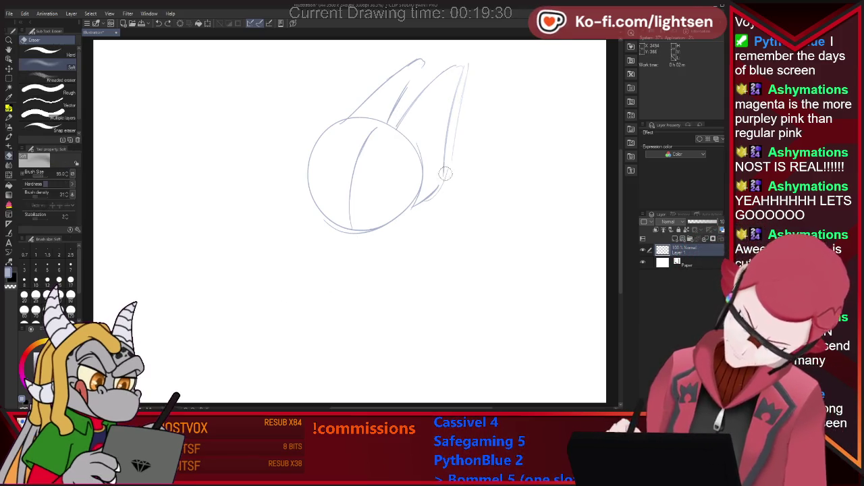
pyautogui.click(44, 52)
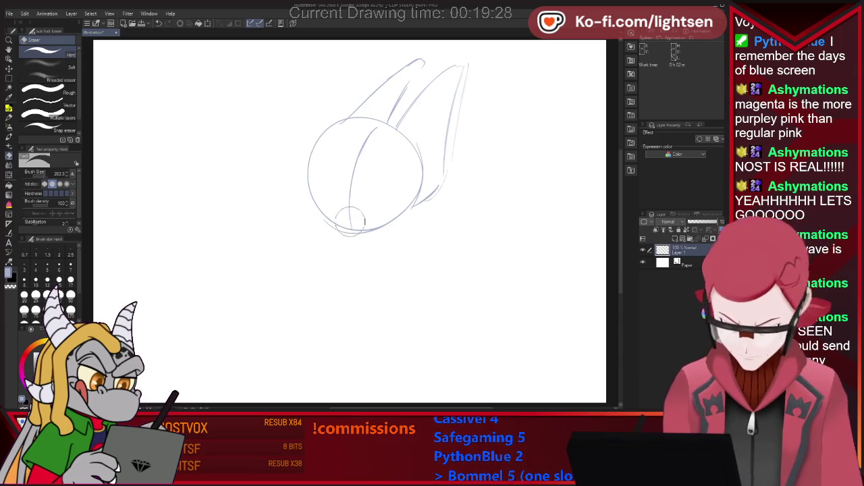
pyautogui.moveTo(398, 135)
pyautogui.mouseDown()
pyautogui.moveTo(464, 54)
pyautogui.moveTo(439, 196)
pyautogui.mouseUp()
pyautogui.press('p')
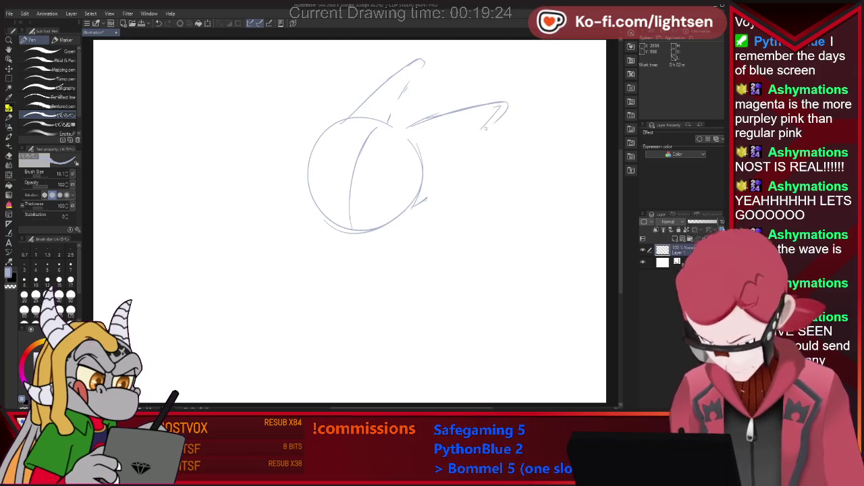
pyautogui.moveTo(503, 102); pyautogui.dragTo(447, 180)
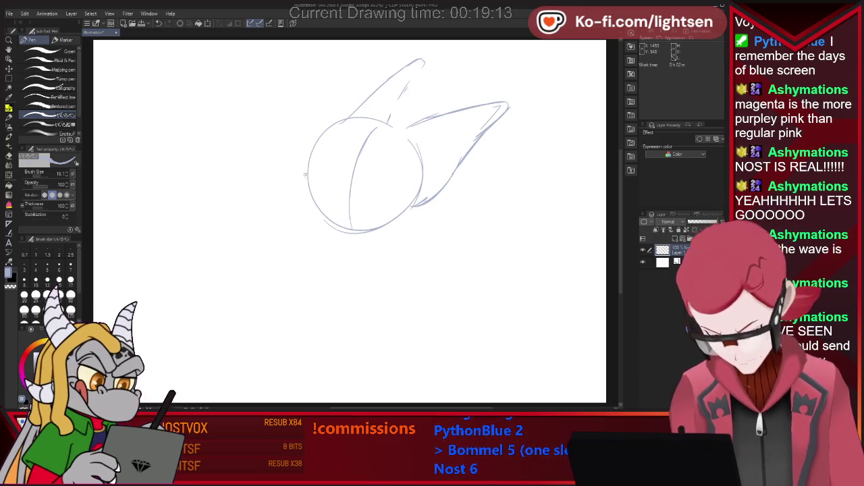
# Sketch the head's left edge, neck, shoulder oval and body-to-leg lines
pyautogui.moveTo(312, 164)
pyautogui.mouseDown()
pyautogui.moveTo(304, 190)
pyautogui.moveTo(336, 204)
pyautogui.mouseUp()
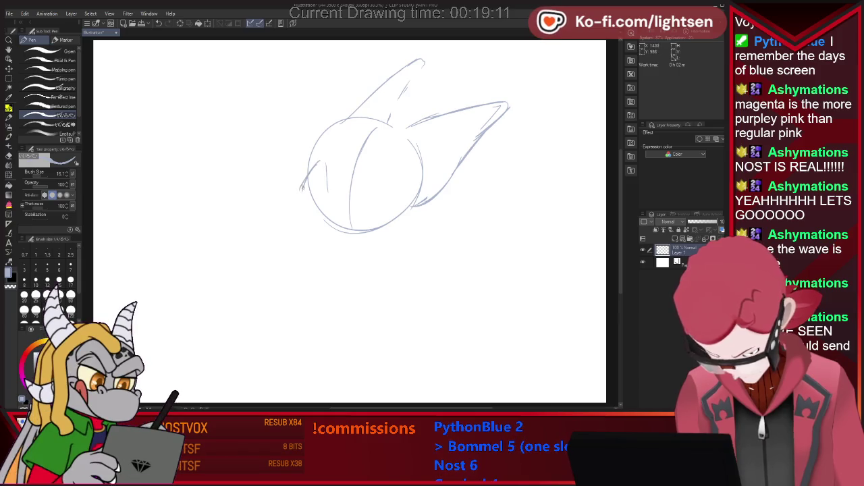
pyautogui.moveTo(307, 177)
pyautogui.mouseDown()
pyautogui.moveTo(301, 192)
pyautogui.moveTo(312, 202)
pyautogui.mouseUp()
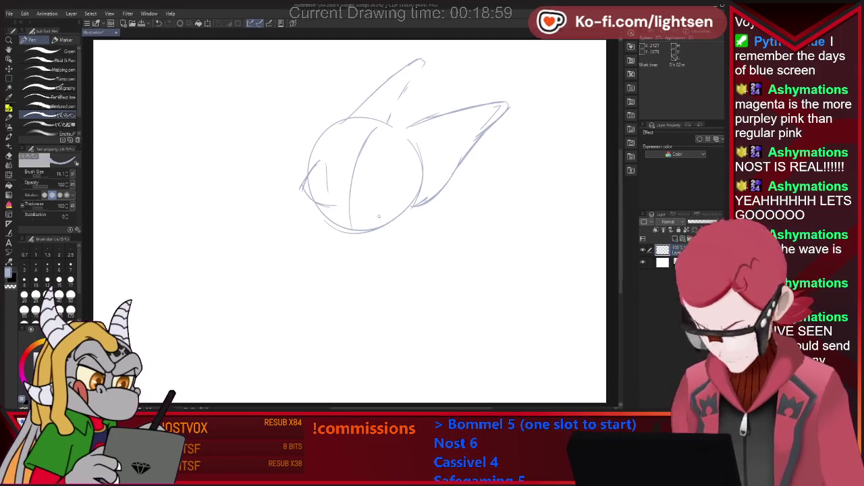
pyautogui.moveTo(395, 223); pyautogui.dragTo(419, 317)
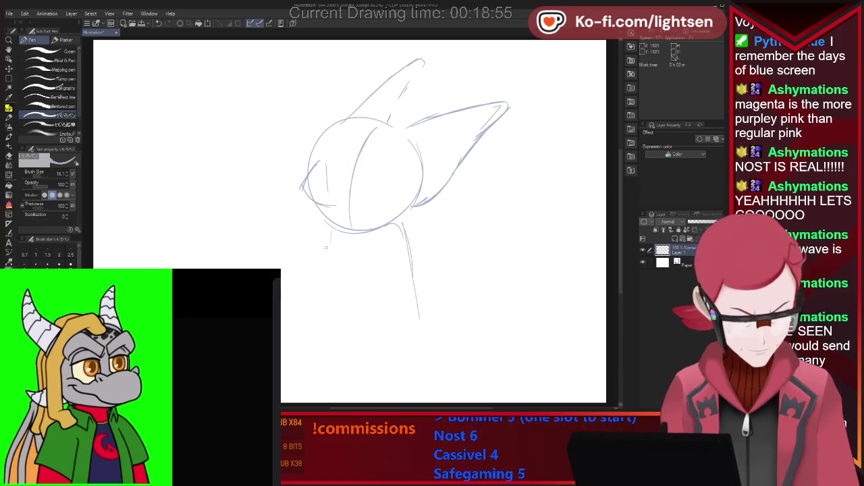
pyautogui.moveTo(342, 228); pyautogui.dragTo(325, 251)
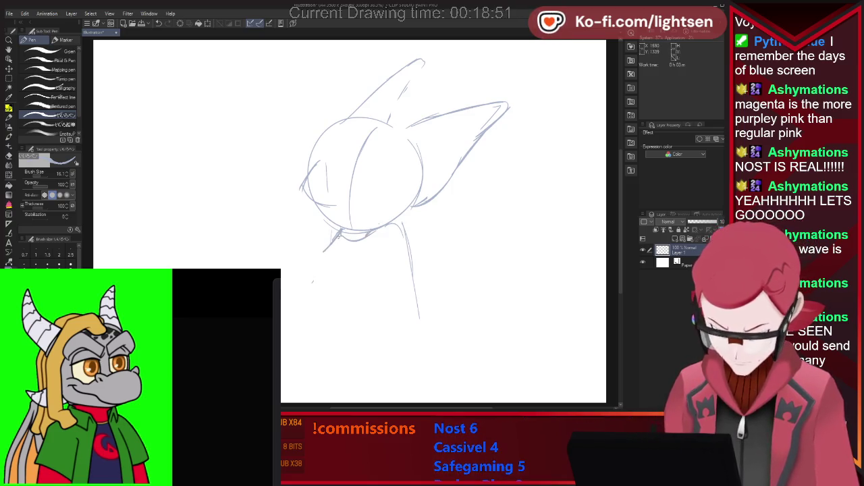
pyautogui.moveTo(339, 233); pyautogui.dragTo(301, 294)
pyautogui.moveTo(377, 235); pyautogui.dragTo(418, 327)
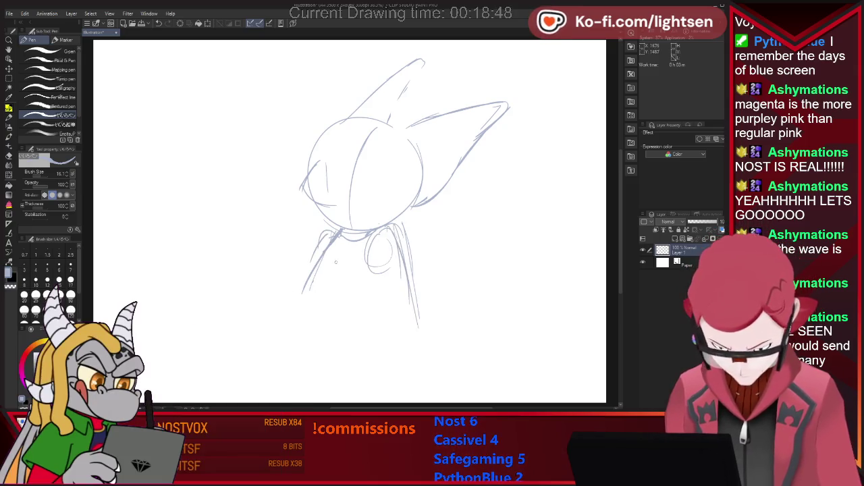
pyautogui.moveTo(323, 236); pyautogui.dragTo(295, 314)
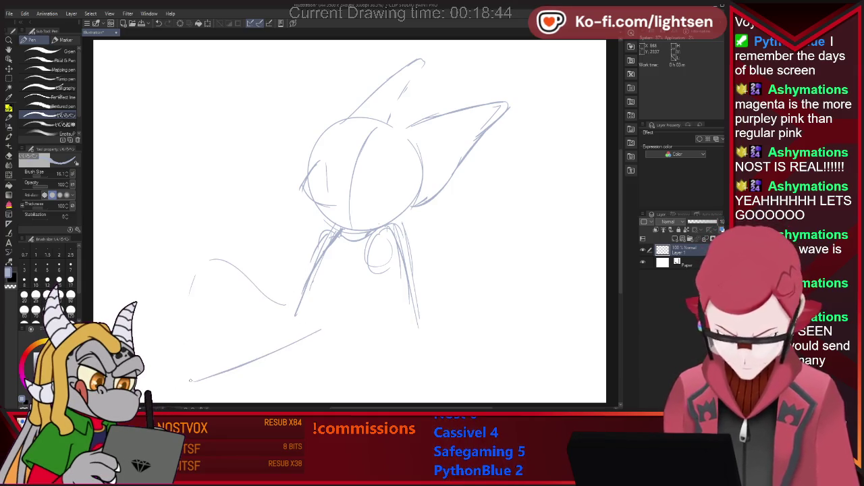
# Rough in the raised left knee, extended leg and clawed foot below the shoulder
pyautogui.moveTo(391, 258)
pyautogui.mouseDown()
pyautogui.moveTo(358, 333)
pyautogui.moveTo(301, 308)
pyautogui.moveTo(215, 365)
pyautogui.moveTo(223, 388)
pyautogui.moveTo(322, 357)
pyautogui.mouseUp()
pyautogui.moveTo(211, 259); pyautogui.dragTo(297, 312)
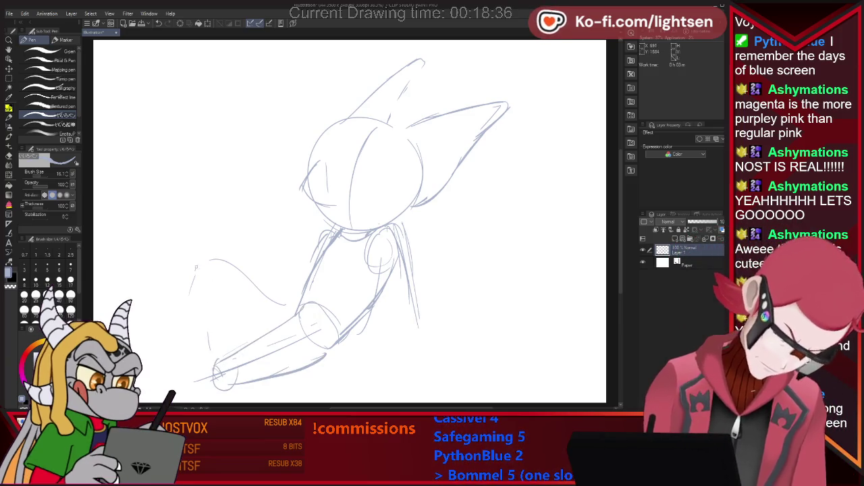
pyautogui.moveTo(204, 262); pyautogui.dragTo(208, 352)
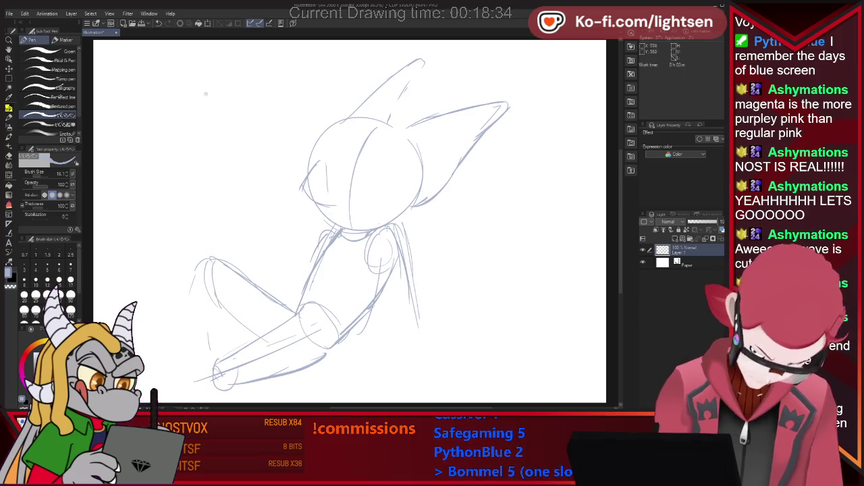
pyautogui.moveTo(203, 260); pyautogui.dragTo(173, 323)
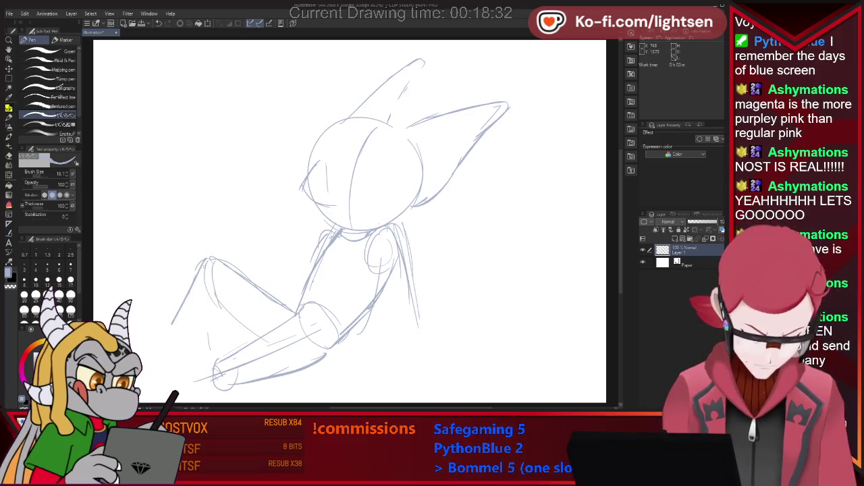
pyautogui.moveTo(201, 261); pyautogui.dragTo(157, 357)
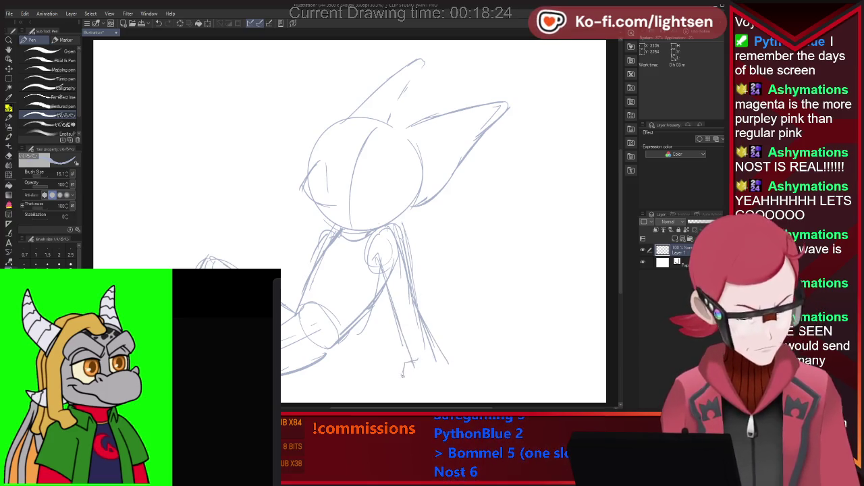
pyautogui.moveTo(399, 369); pyautogui.dragTo(403, 381)
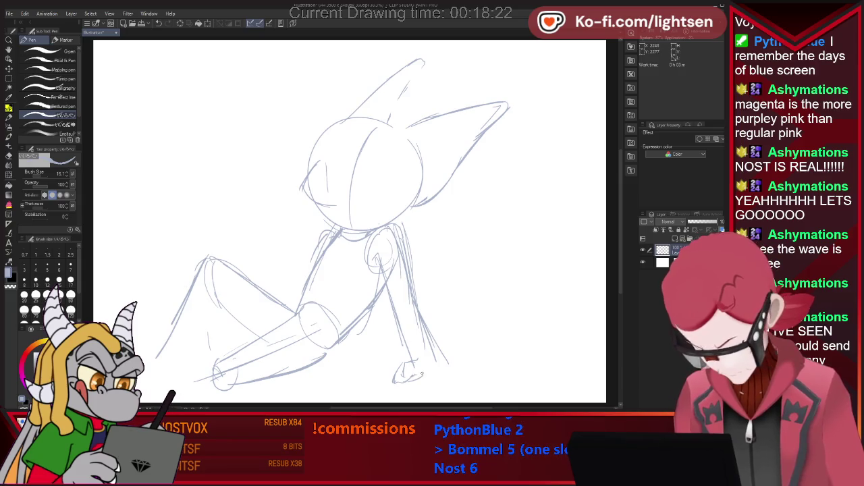
pyautogui.moveTo(422, 374); pyautogui.dragTo(506, 376)
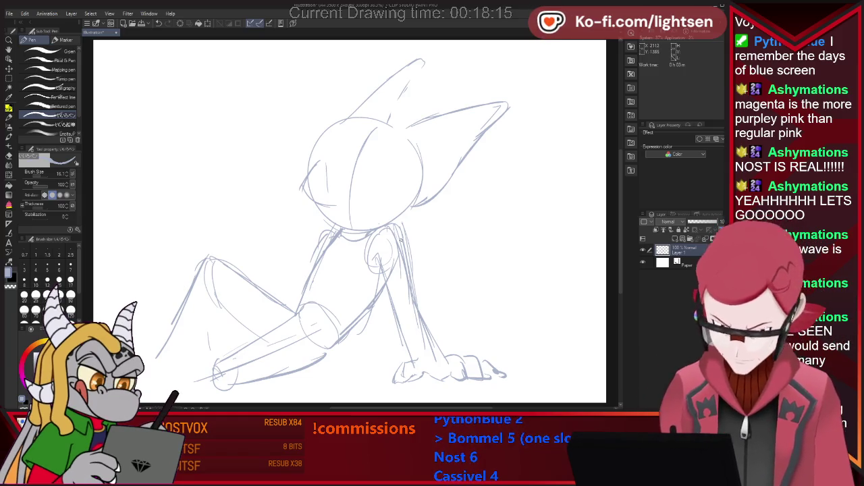
# Sketch the raised arm and paw on the right and the wing's edge
pyautogui.moveTo(433, 256); pyautogui.dragTo(449, 197)
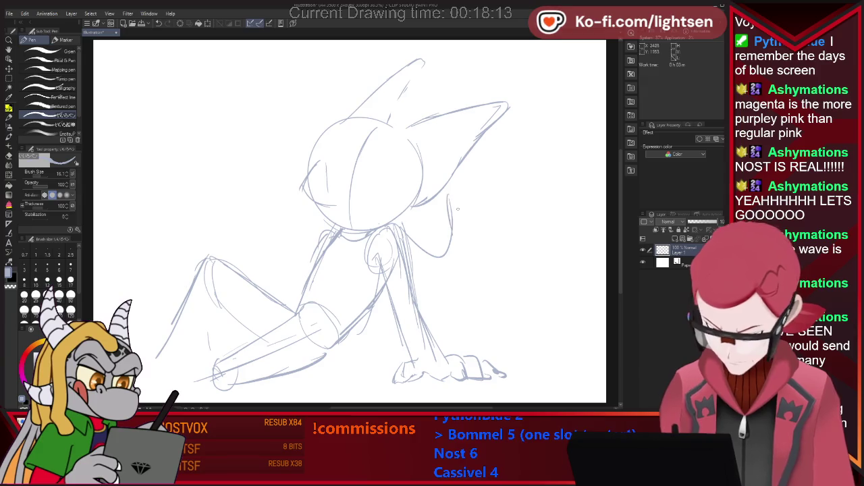
pyautogui.moveTo(525, 179); pyautogui.dragTo(519, 237)
pyautogui.moveTo(493, 183)
pyautogui.mouseDown()
pyautogui.moveTo(510, 211)
pyautogui.moveTo(474, 262)
pyautogui.mouseUp()
pyautogui.moveTo(418, 258); pyautogui.dragTo(464, 263)
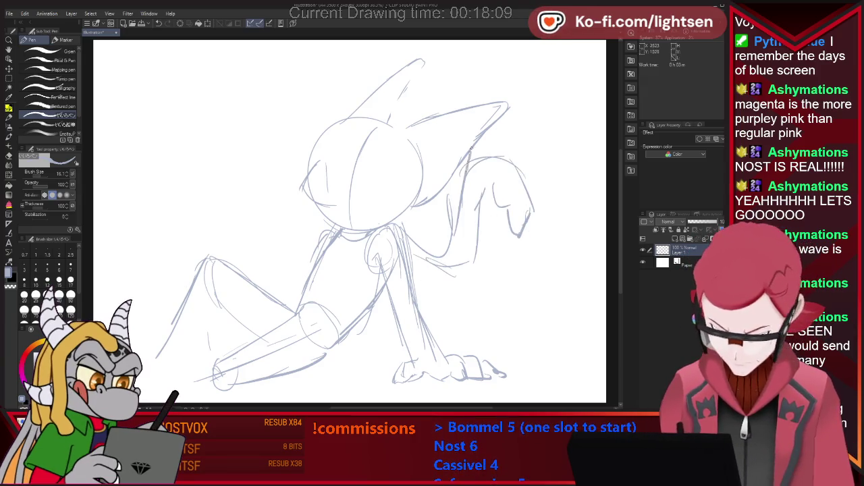
pyautogui.moveTo(517, 173); pyautogui.dragTo(486, 222)
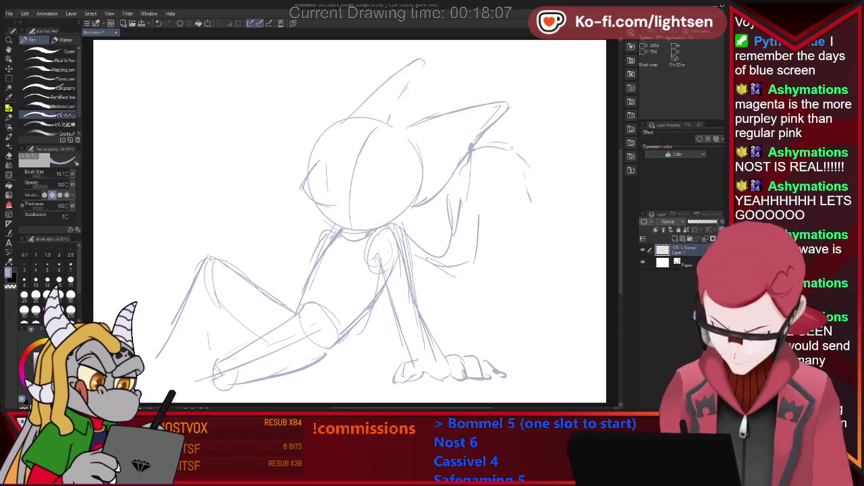
pyautogui.moveTo(483, 174); pyautogui.dragTo(501, 185)
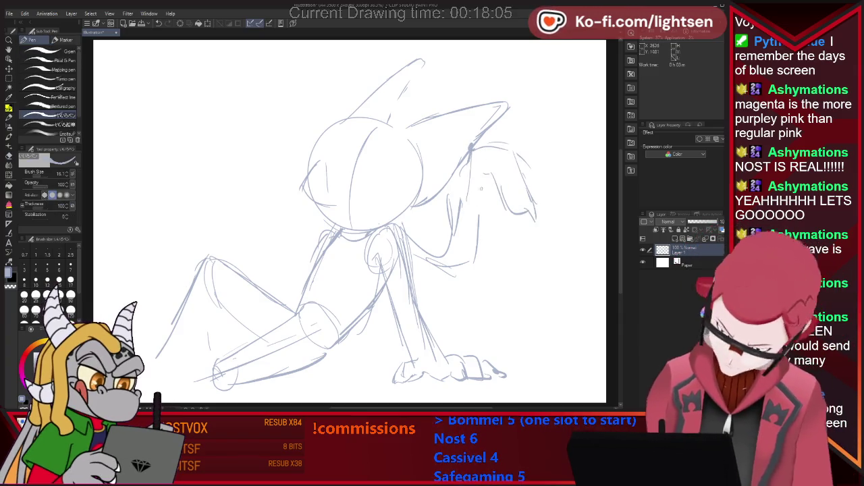
pyautogui.moveTo(501, 221)
pyautogui.mouseDown()
pyautogui.moveTo(526, 255)
pyautogui.moveTo(512, 234)
pyautogui.mouseUp()
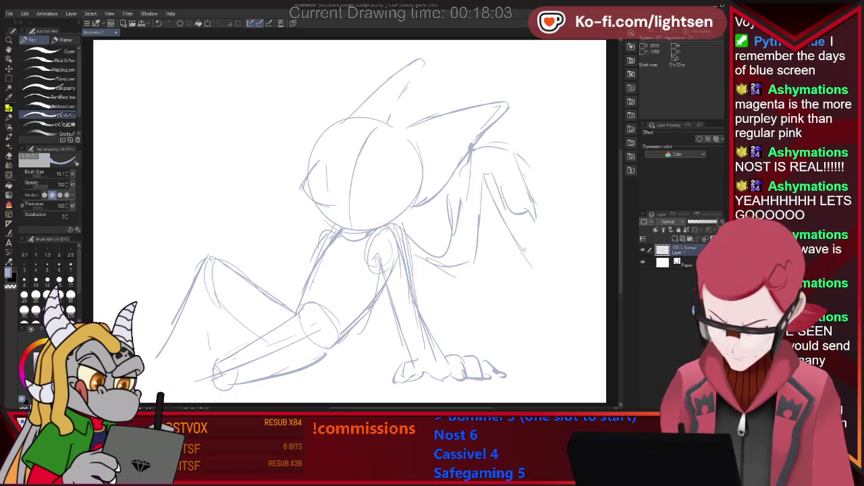
pyautogui.moveTo(498, 205)
pyautogui.mouseDown()
pyautogui.moveTo(489, 185)
pyautogui.moveTo(501, 202)
pyautogui.mouseUp()
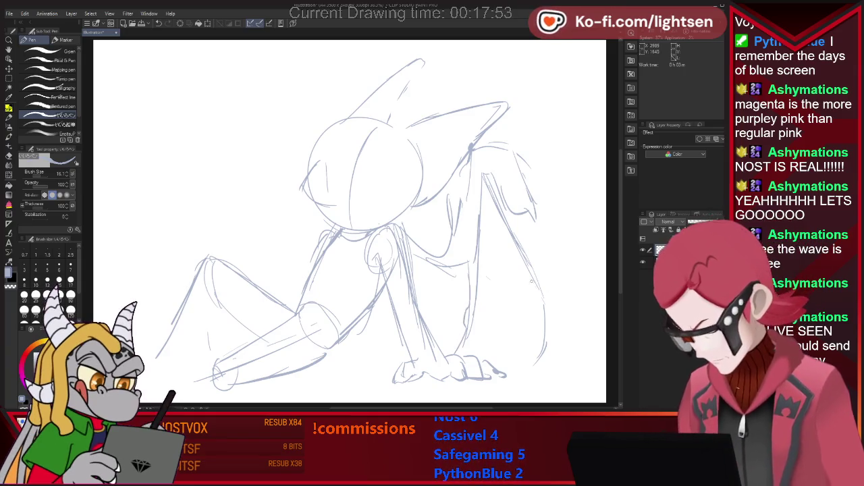
pyautogui.moveTo(492, 180); pyautogui.dragTo(542, 300)
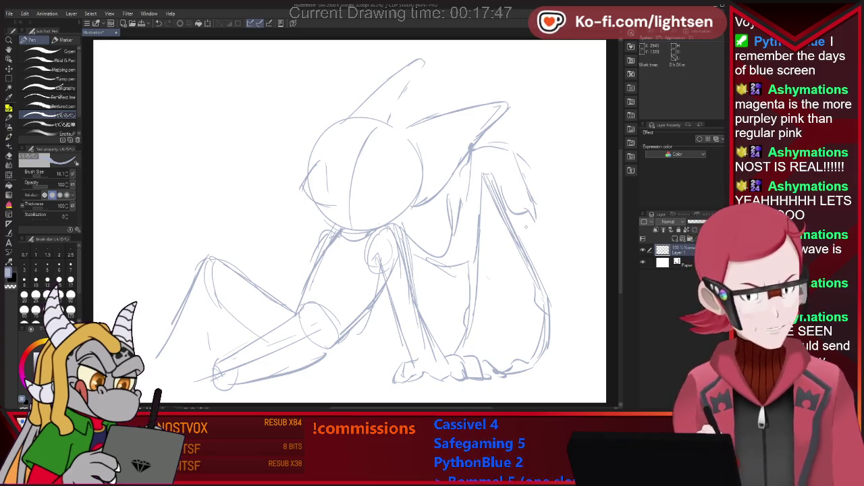
# Erase stray right-side strokes, redraw the right ear and a long wing line
pyautogui.press('e')
pyautogui.moveTo(517, 159)
pyautogui.mouseDown()
pyautogui.moveTo(533, 216)
pyautogui.moveTo(533, 200)
pyautogui.mouseUp()
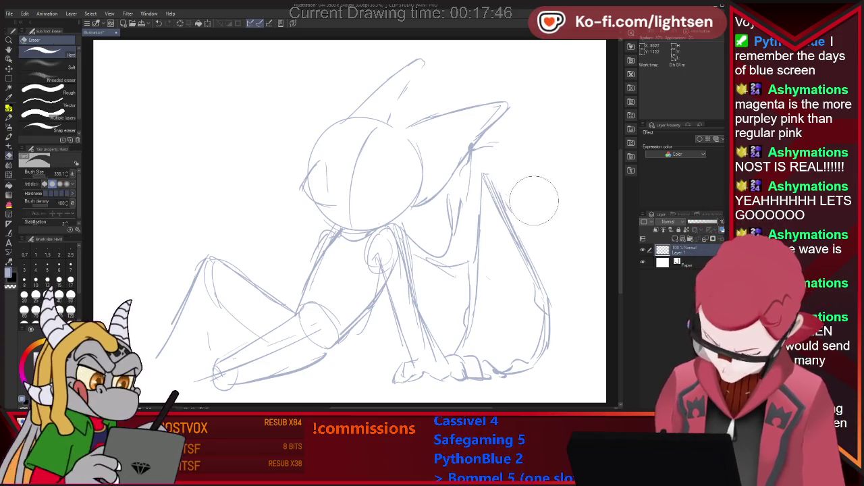
pyautogui.press('p')
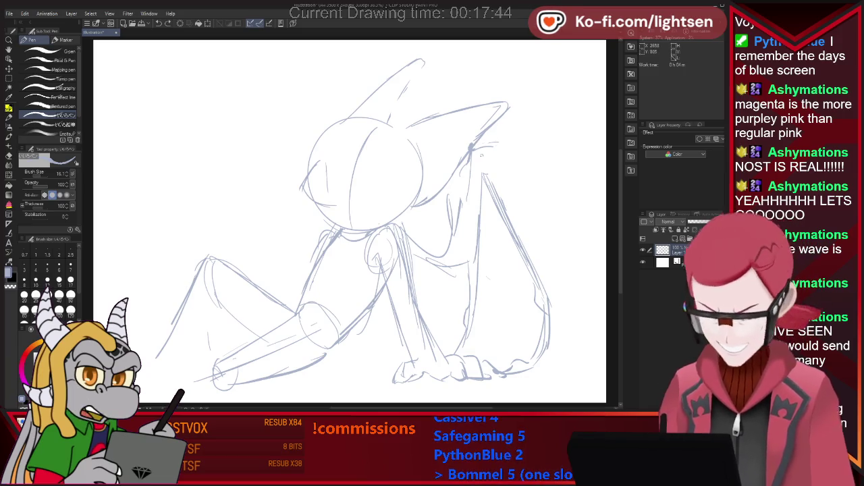
pyautogui.moveTo(472, 145)
pyautogui.mouseDown()
pyautogui.moveTo(513, 132)
pyautogui.moveTo(550, 174)
pyautogui.mouseUp()
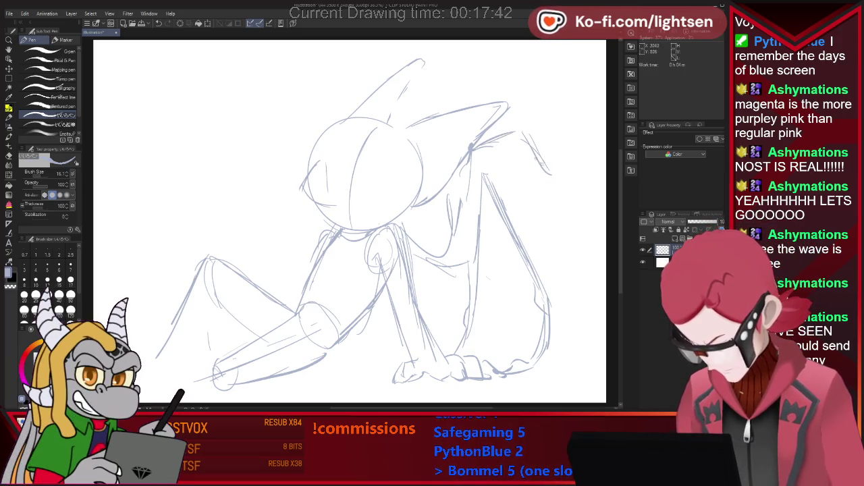
pyautogui.moveTo(540, 145); pyautogui.dragTo(560, 192)
pyautogui.moveTo(484, 170)
pyautogui.mouseDown()
pyautogui.moveTo(510, 161)
pyautogui.moveTo(579, 262)
pyautogui.mouseUp()
pyautogui.moveTo(507, 178)
pyautogui.mouseDown()
pyautogui.moveTo(530, 201)
pyautogui.moveTo(605, 351)
pyautogui.mouseUp()
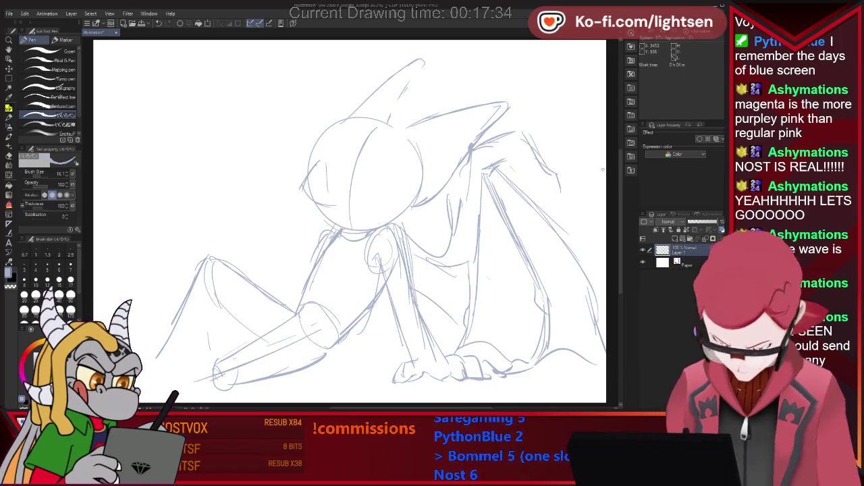
# Add wing-tip and leg strokes, refine the head spike and draw an oval eye
pyautogui.moveTo(547, 191); pyautogui.dragTo(537, 200)
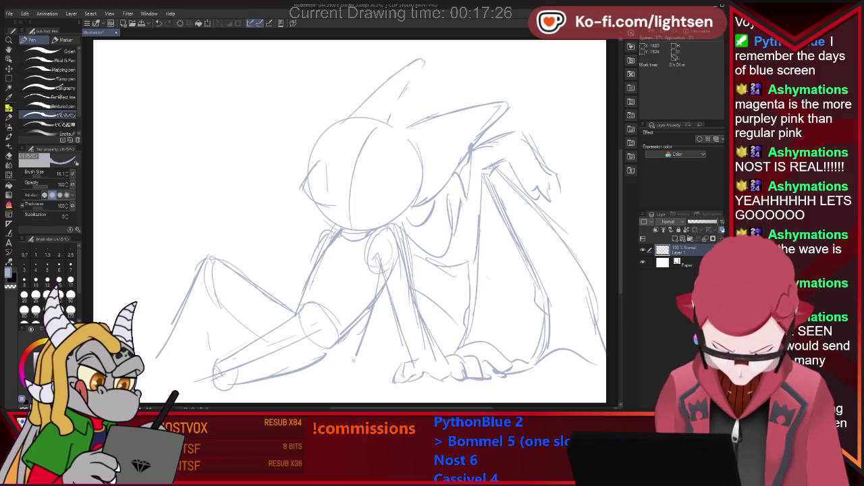
pyautogui.moveTo(361, 348); pyautogui.dragTo(391, 337)
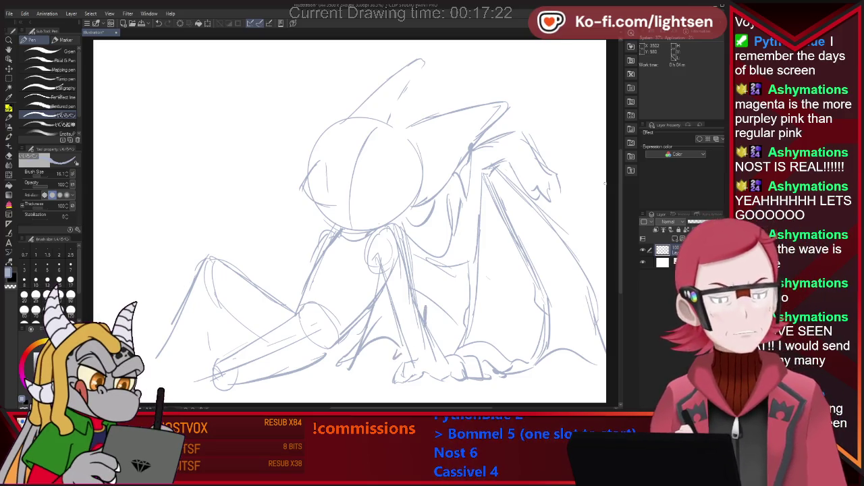
pyautogui.moveTo(409, 144); pyautogui.dragTo(443, 133)
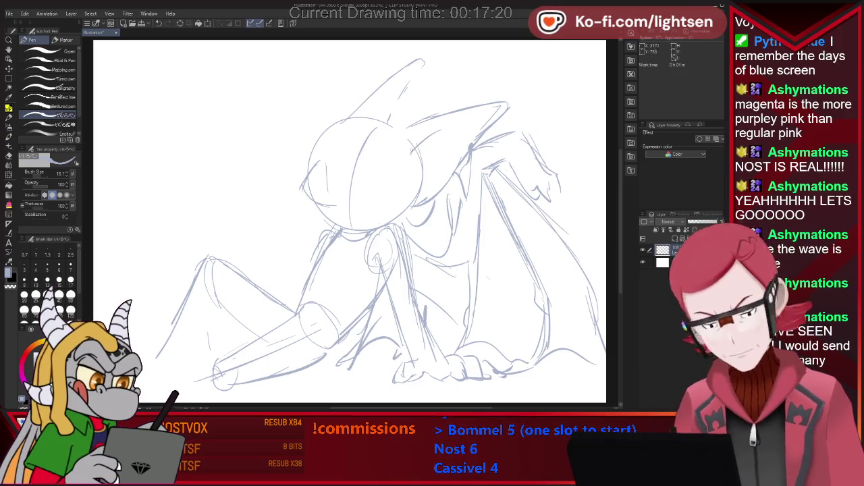
pyautogui.moveTo(397, 81); pyautogui.dragTo(371, 108)
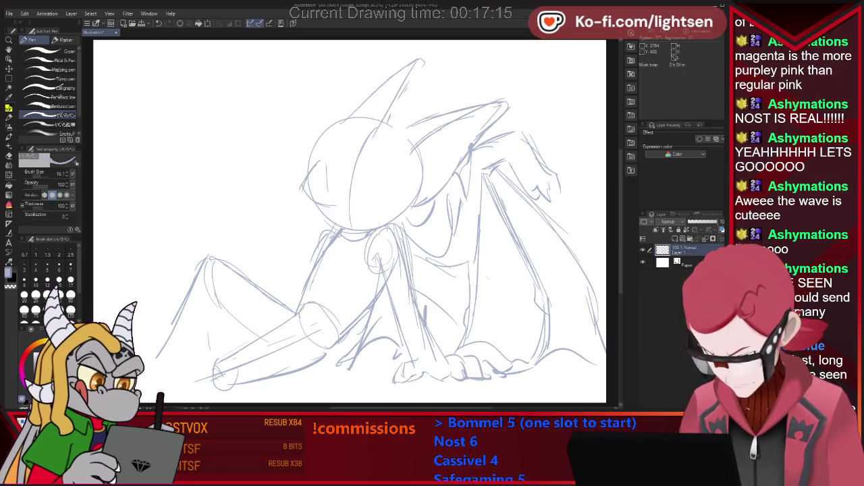
pyautogui.moveTo(357, 170); pyautogui.dragTo(376, 194)
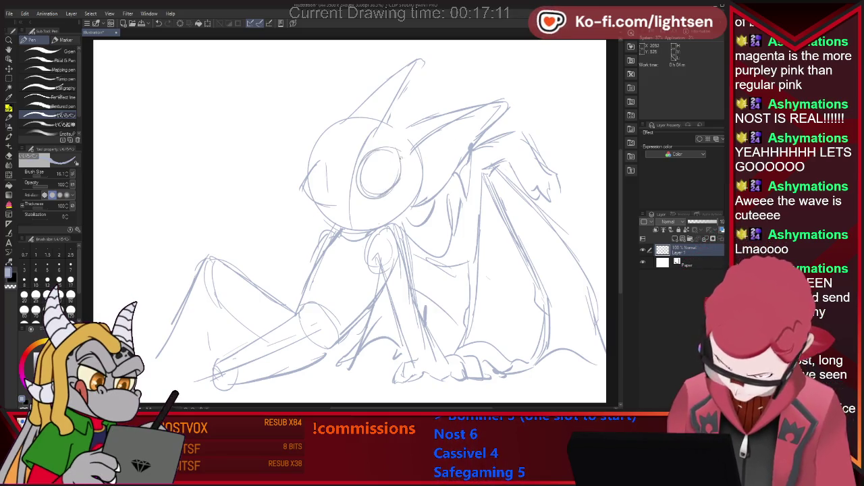
# Draw a second eye left of the big one and add lower-left arm strokes
pyautogui.moveTo(341, 135); pyautogui.dragTo(326, 162)
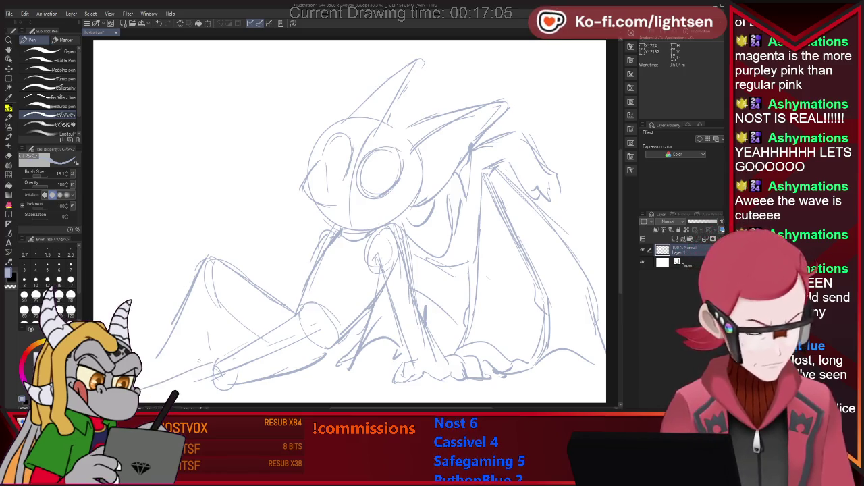
pyautogui.moveTo(139, 388); pyautogui.dragTo(216, 370)
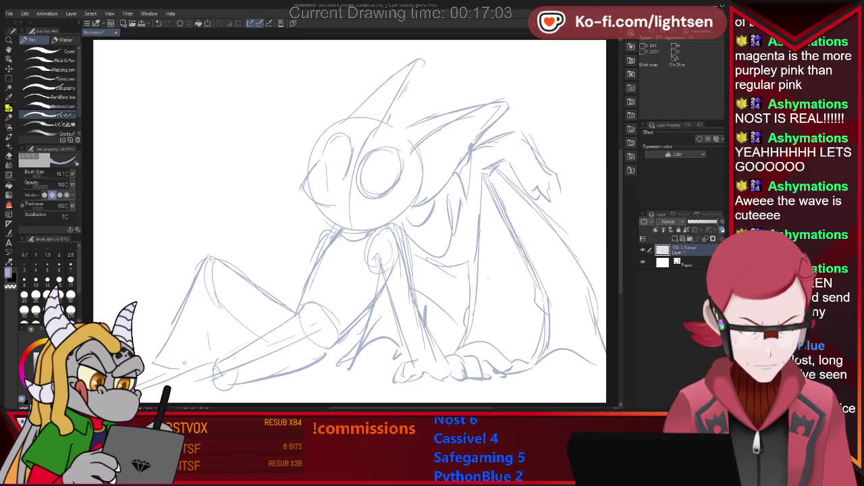
pyautogui.moveTo(218, 307); pyautogui.dragTo(211, 288)
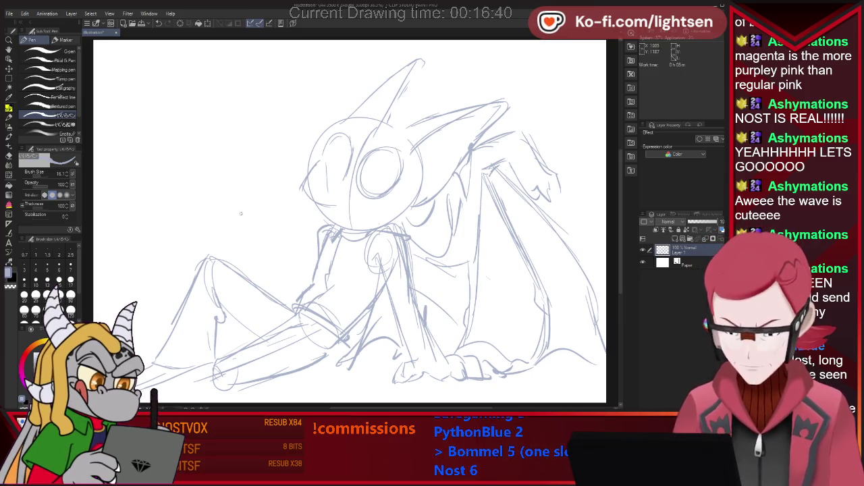
# Undo the last stroke and sketch curves beside the raised hand
pyautogui.hotkey('ctrl', 'z')
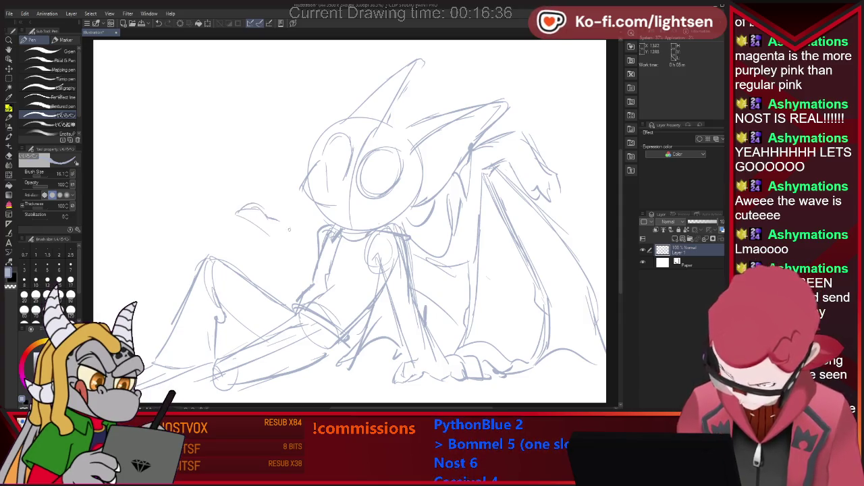
pyautogui.moveTo(303, 218); pyautogui.dragTo(289, 234)
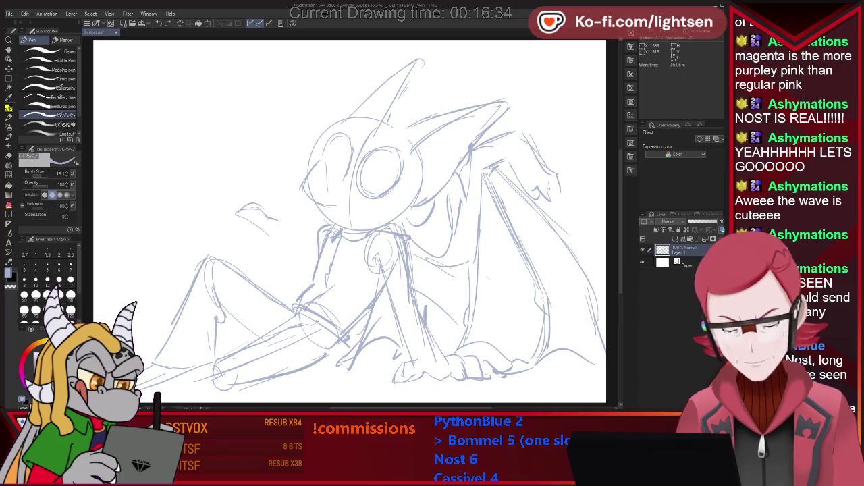
pyautogui.moveTo(272, 241)
pyautogui.mouseDown()
pyautogui.moveTo(309, 247)
pyautogui.moveTo(298, 255)
pyautogui.mouseUp()
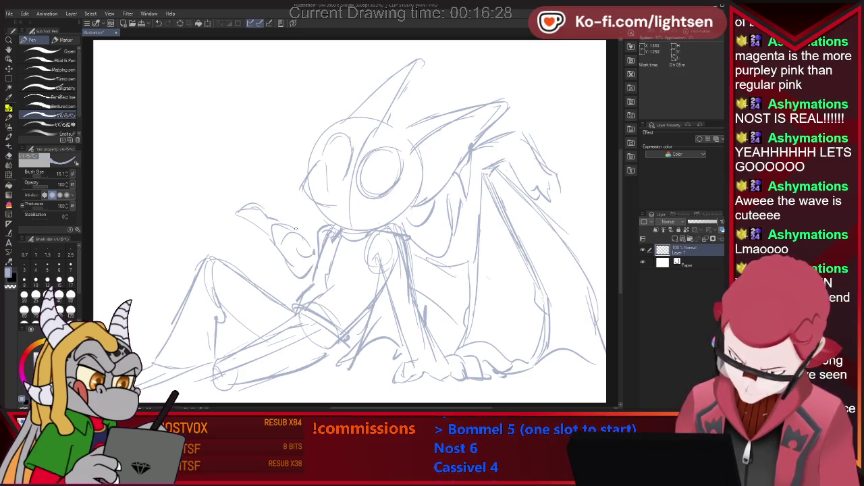
pyautogui.moveTo(312, 213); pyautogui.dragTo(297, 230)
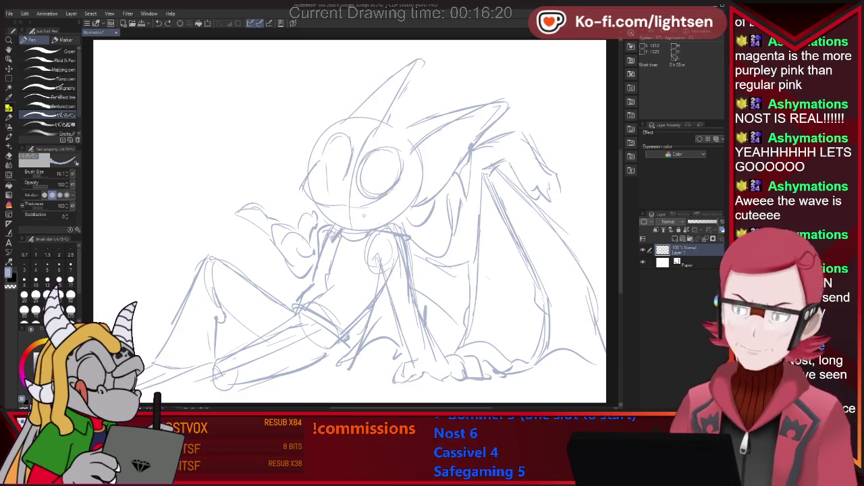
# Redraw the eye outlines with pupils, and add neck, cheek and fang strokes
pyautogui.moveTo(368, 190); pyautogui.dragTo(388, 182)
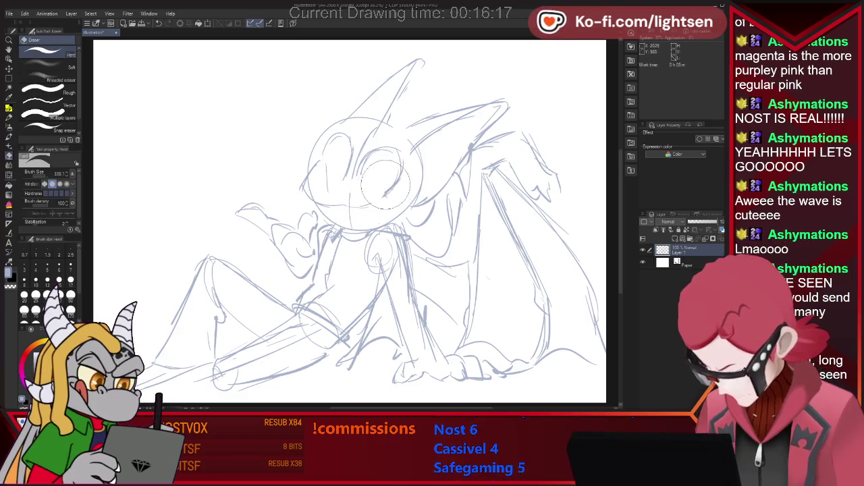
pyautogui.press('p')
pyautogui.moveTo(363, 157); pyautogui.dragTo(391, 149)
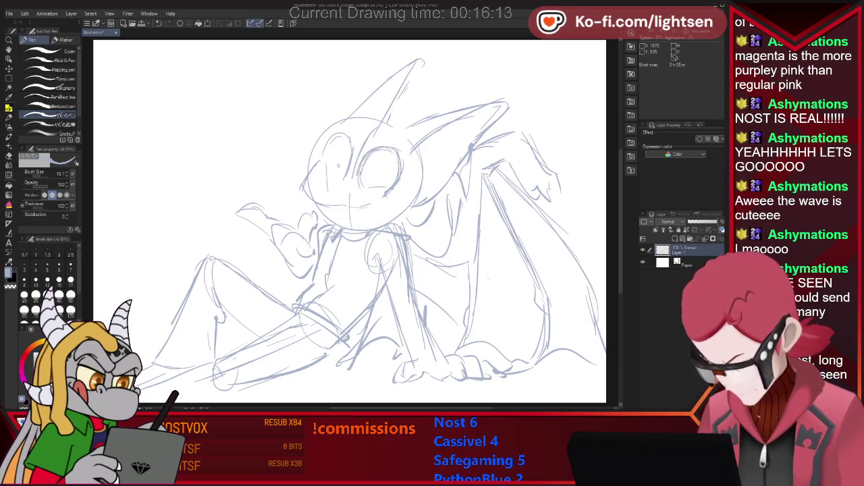
pyautogui.moveTo(324, 157); pyautogui.dragTo(327, 165)
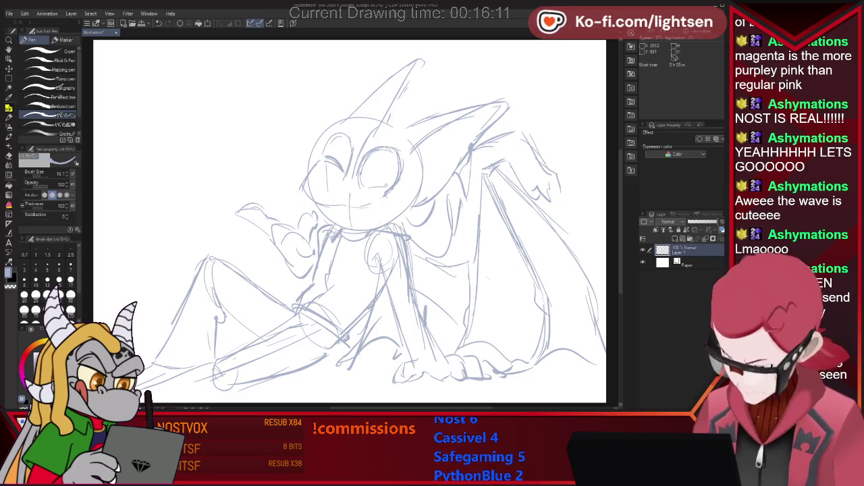
pyautogui.moveTo(383, 158); pyautogui.dragTo(389, 162)
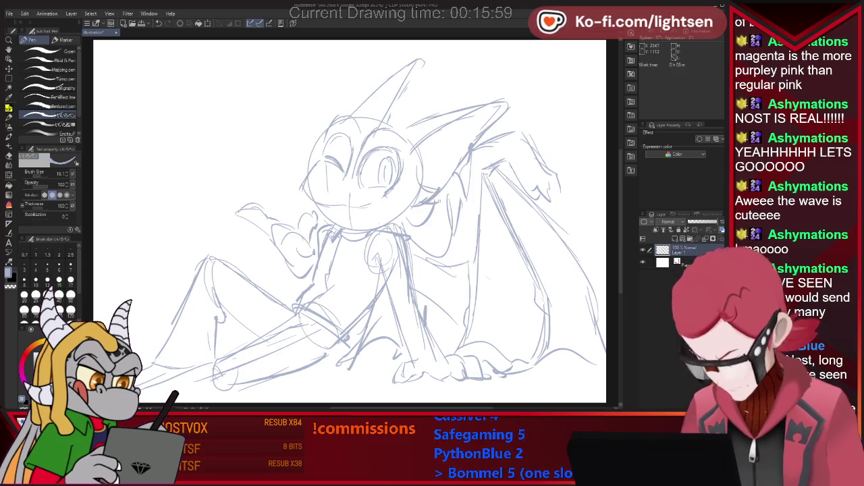
pyautogui.moveTo(439, 200); pyautogui.dragTo(414, 220)
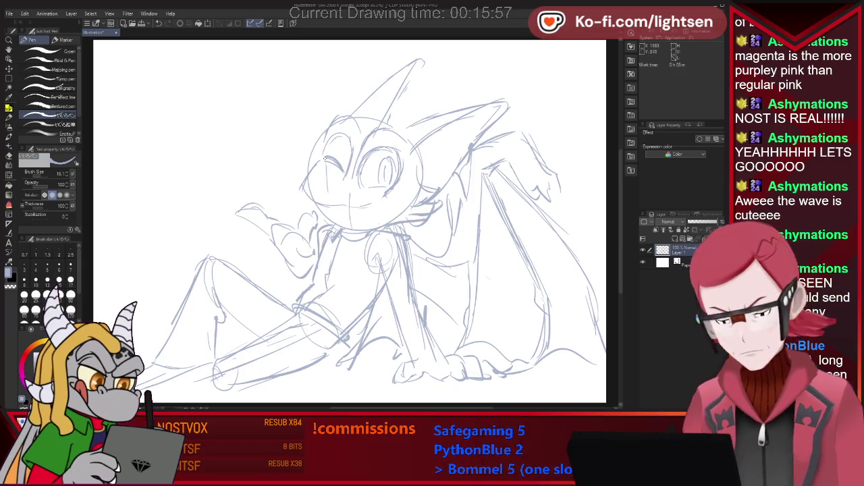
pyautogui.moveTo(322, 175); pyautogui.dragTo(322, 195)
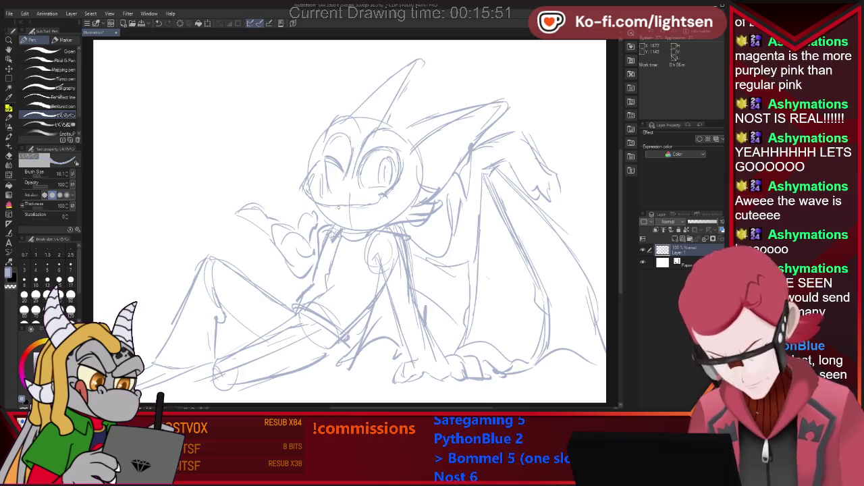
pyautogui.moveTo(343, 201); pyautogui.dragTo(350, 214)
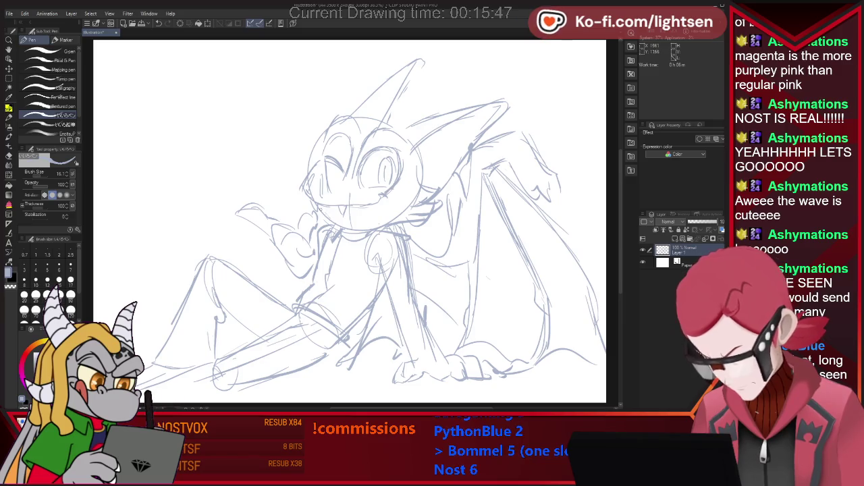
# Sketch the plate in the raised hand, add a wing line, and fade the sketch layer to 33%
pyautogui.press('e')
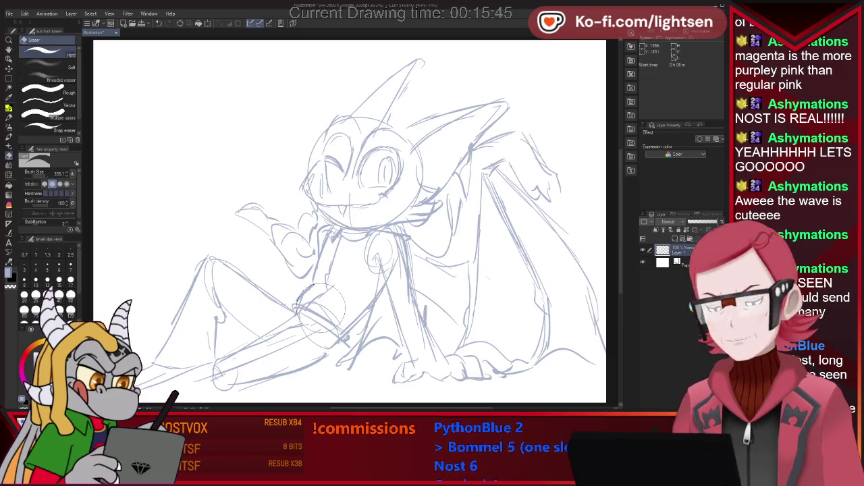
pyautogui.press('p')
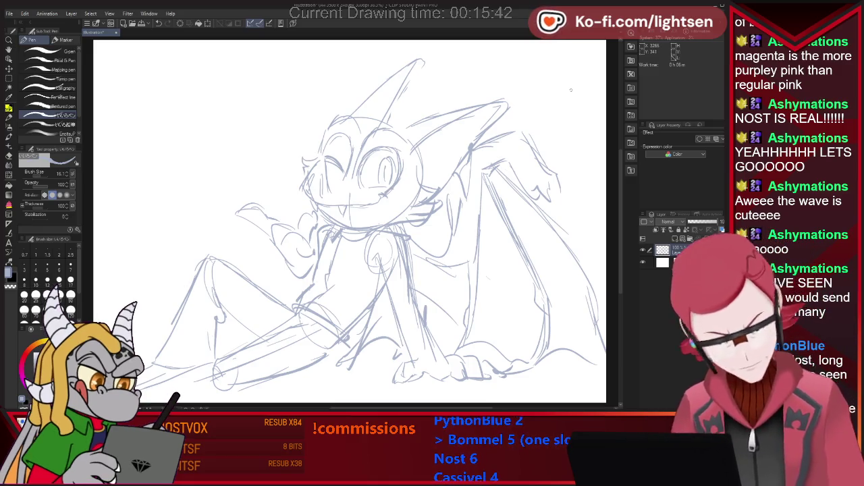
pyautogui.moveTo(280, 199)
pyautogui.mouseDown()
pyautogui.moveTo(183, 212)
pyautogui.moveTo(276, 193)
pyautogui.mouseUp()
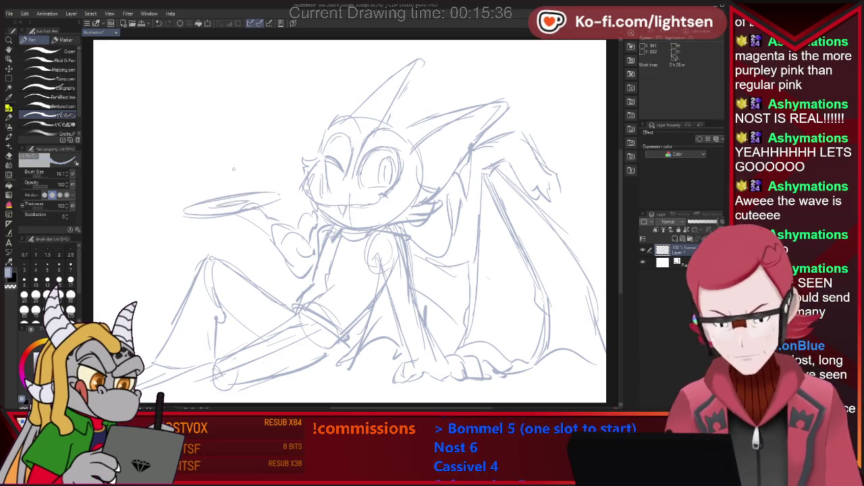
pyautogui.press('e')
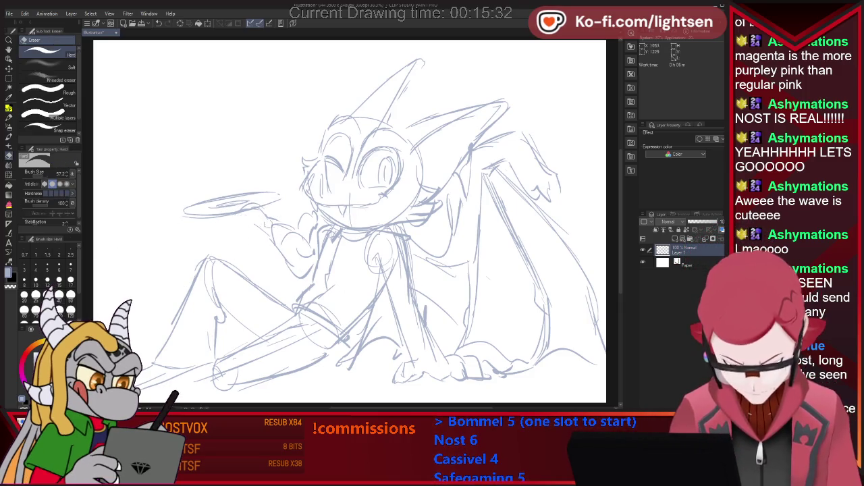
pyautogui.press('p')
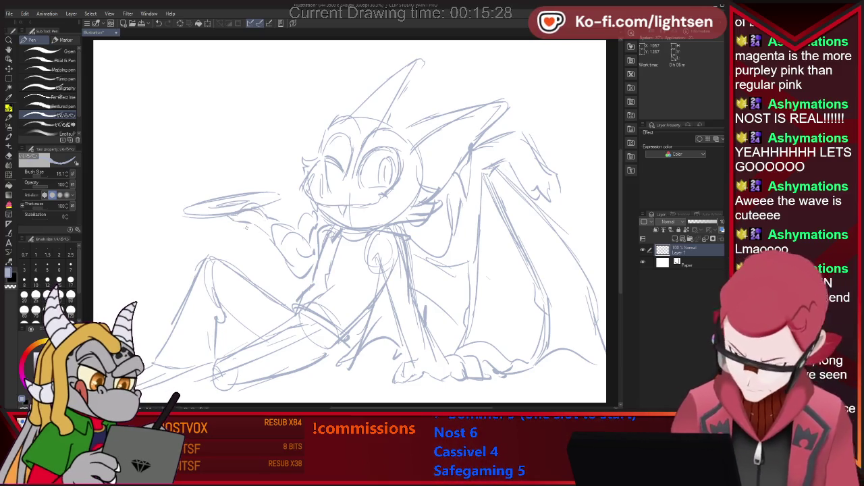
pyautogui.press('e')
pyautogui.press('p')
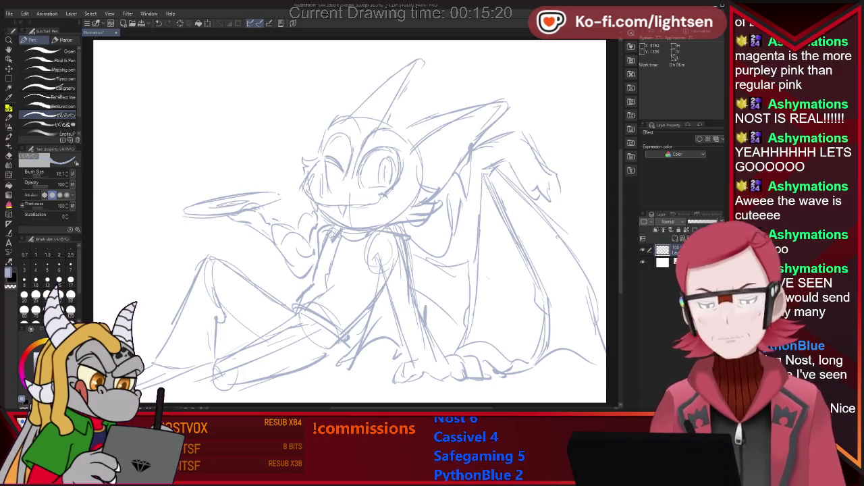
pyautogui.moveTo(545, 200); pyautogui.dragTo(554, 227)
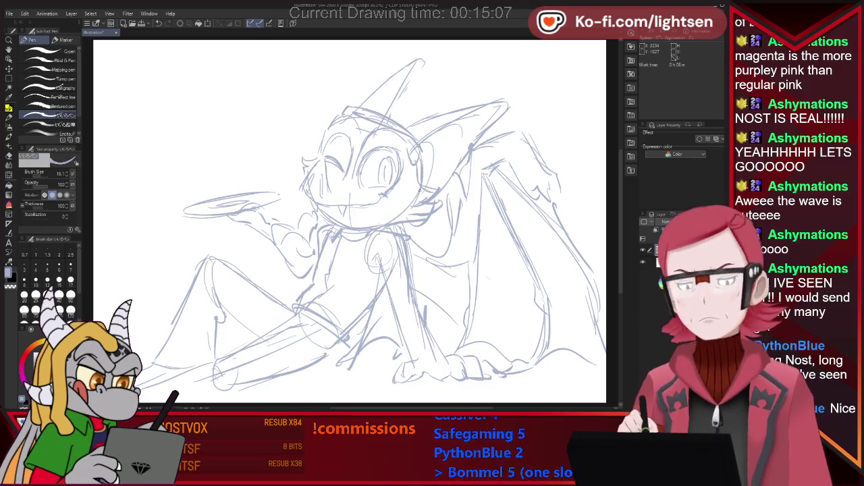
pyautogui.moveTo(721, 221); pyautogui.dragTo(702, 221)
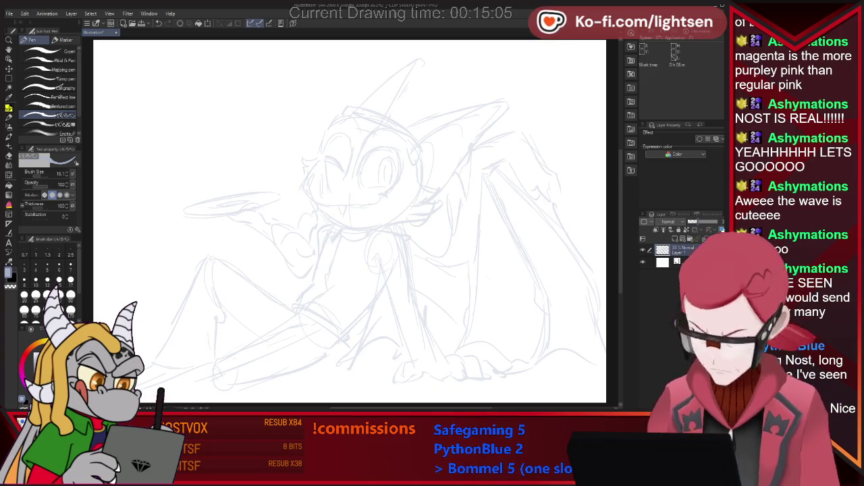
# On a new layer, zoomed in, ink the face's pointed left edge and the wide smile line
pyautogui.hotkey('ctrl', 'shift', 'n')
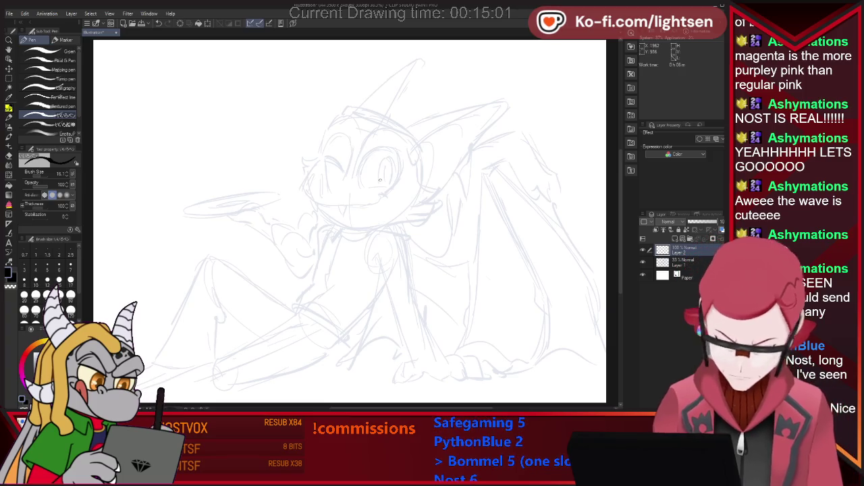
pyautogui.hotkey('ctrl', '+')
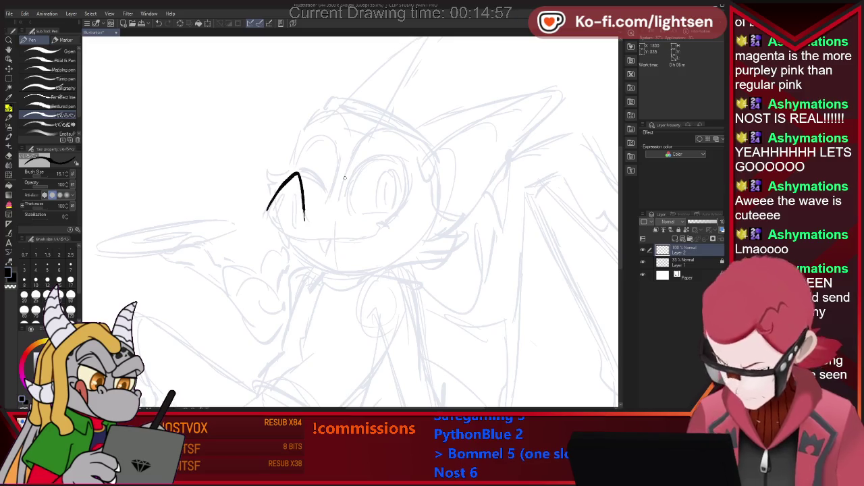
pyautogui.hotkey('ctrl', 'z')
pyautogui.moveTo(268, 213)
pyautogui.mouseDown()
pyautogui.moveTo(291, 176)
pyautogui.moveTo(309, 227)
pyautogui.mouseUp()
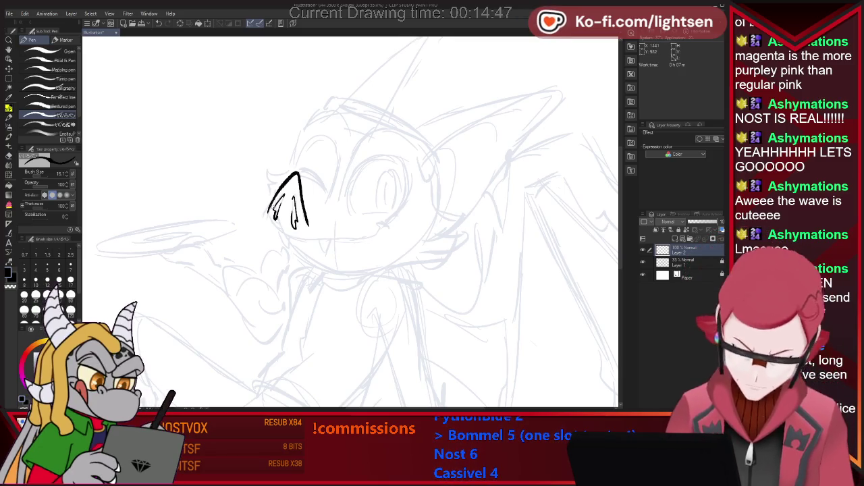
pyautogui.moveTo(277, 228); pyautogui.dragTo(354, 237)
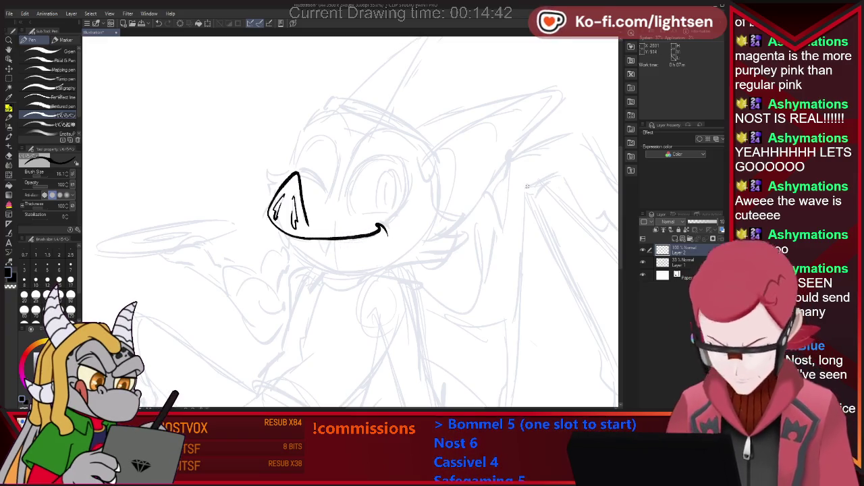
pyautogui.hotkey('ctrl', 'z')
pyautogui.moveTo(312, 238); pyautogui.dragTo(383, 226)
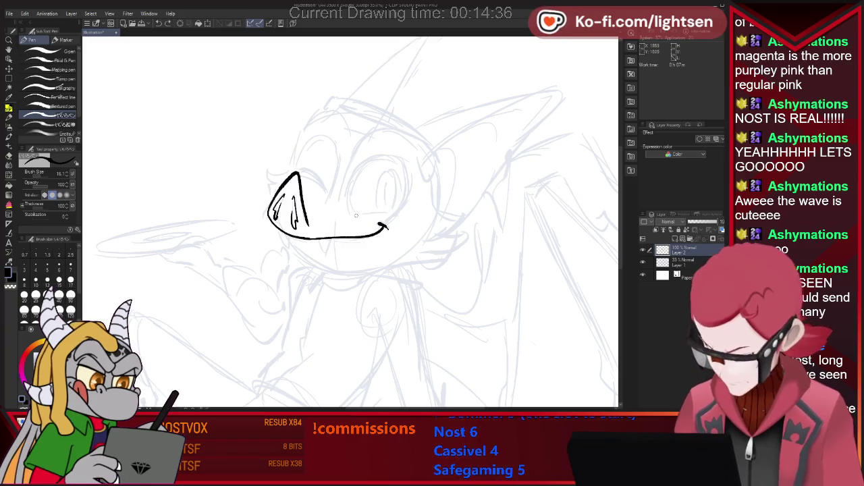
# Outline the right eye in black and add its pupil, undoing the stray part
pyautogui.moveTo(359, 215)
pyautogui.mouseDown()
pyautogui.moveTo(398, 215)
pyautogui.moveTo(362, 165)
pyautogui.mouseUp()
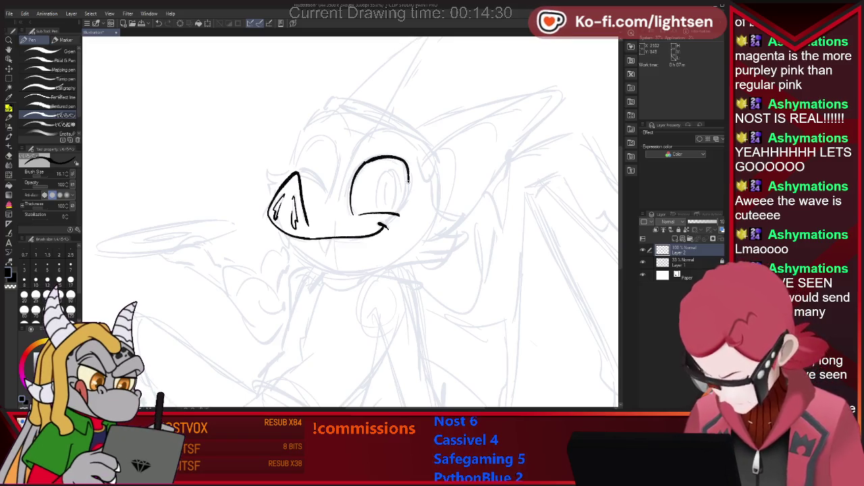
pyautogui.moveTo(408, 181); pyautogui.dragTo(399, 212)
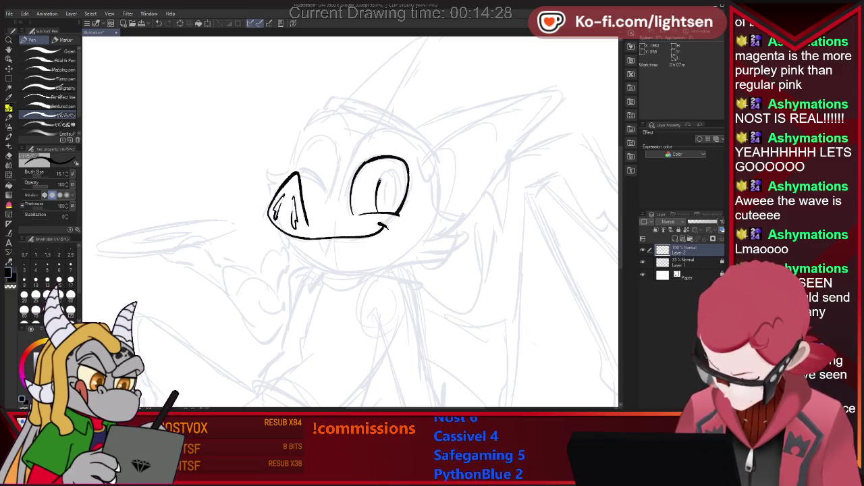
pyautogui.moveTo(377, 208)
pyautogui.mouseDown()
pyautogui.moveTo(379, 177)
pyautogui.moveTo(390, 174)
pyautogui.mouseUp()
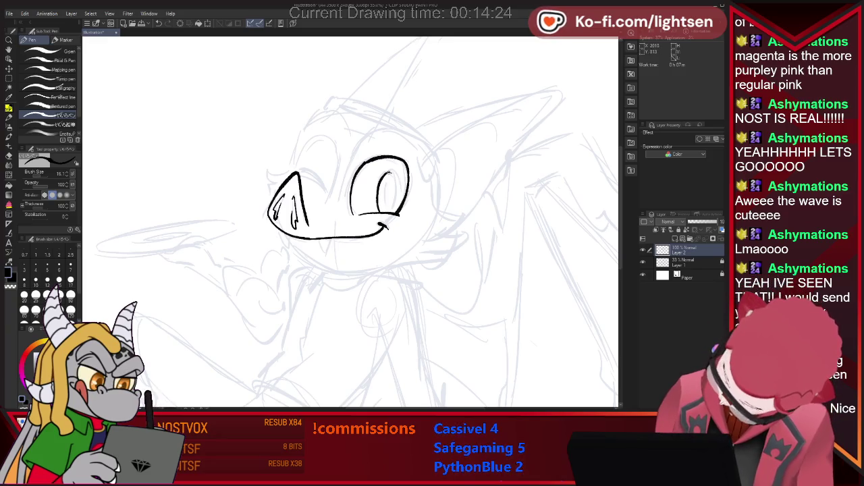
pyautogui.hotkey('ctrl', 'z')
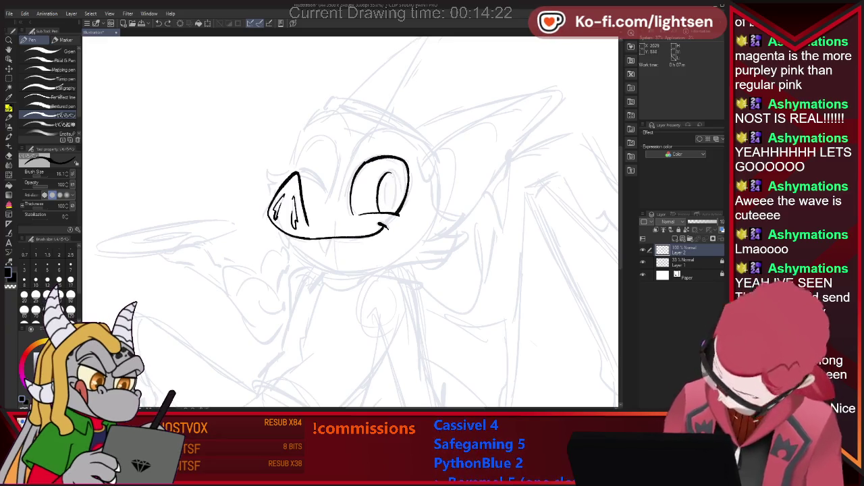
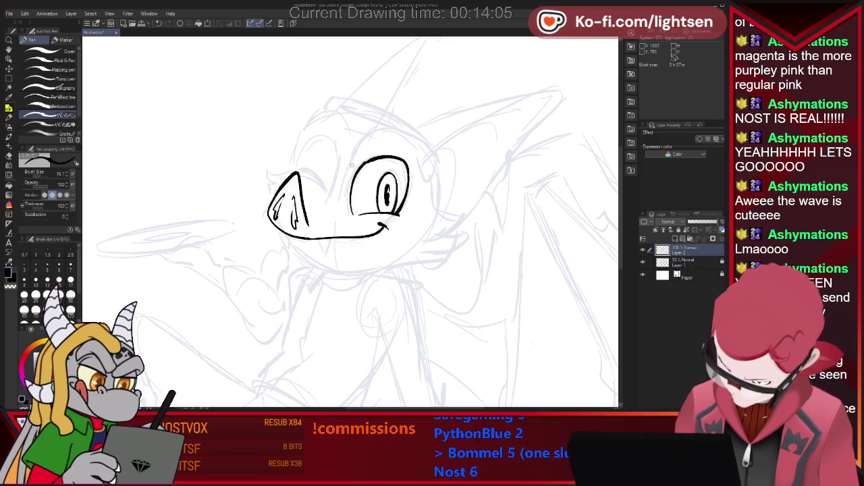
# Ink the brow arc above the open eye, redrawing it once
pyautogui.moveTo(353, 161)
pyautogui.mouseDown()
pyautogui.moveTo(389, 132)
pyautogui.moveTo(418, 154)
pyautogui.mouseUp()
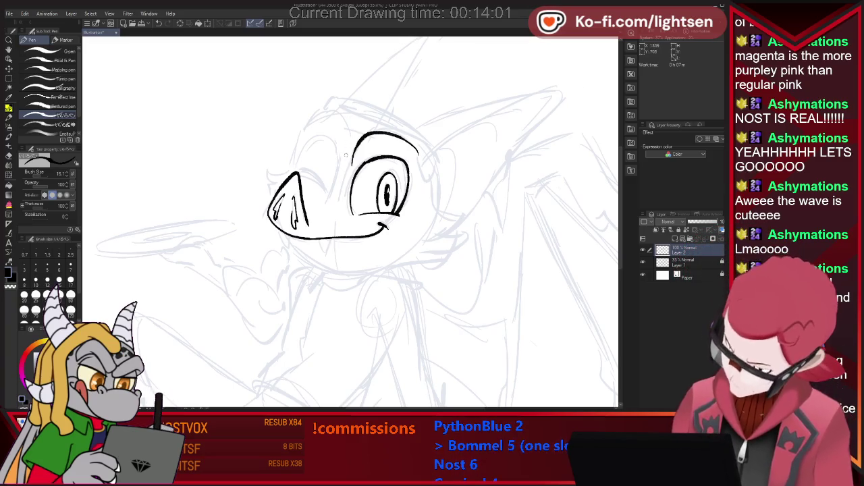
pyautogui.moveTo(347, 155); pyautogui.dragTo(299, 144)
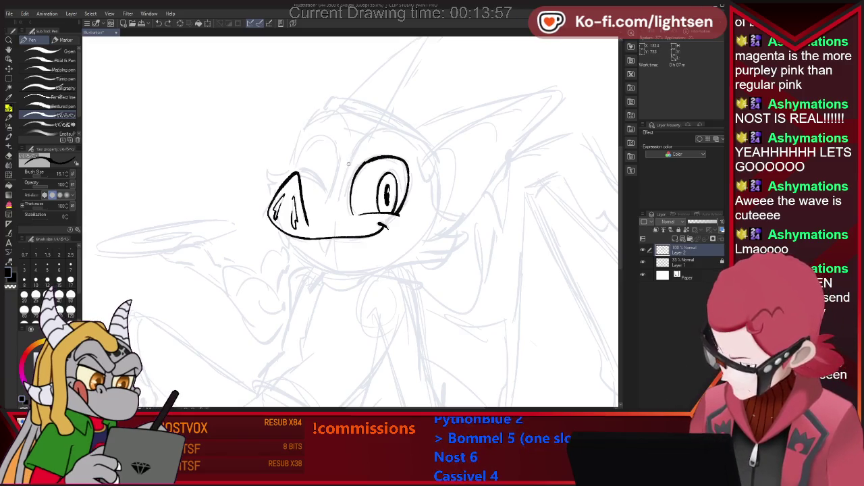
pyautogui.moveTo(351, 158); pyautogui.dragTo(405, 138)
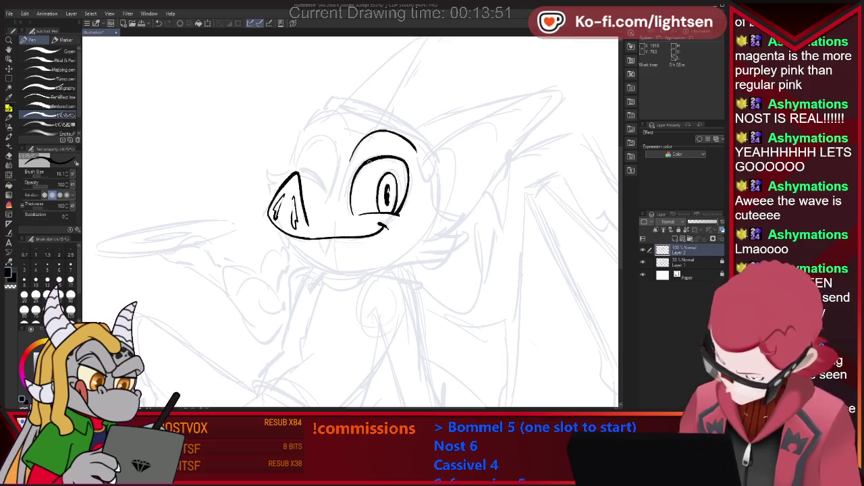
# Ink the closed winking eye, undoing and redrawing its outline
pyautogui.moveTo(298, 175); pyautogui.dragTo(327, 196)
pyautogui.press('e')
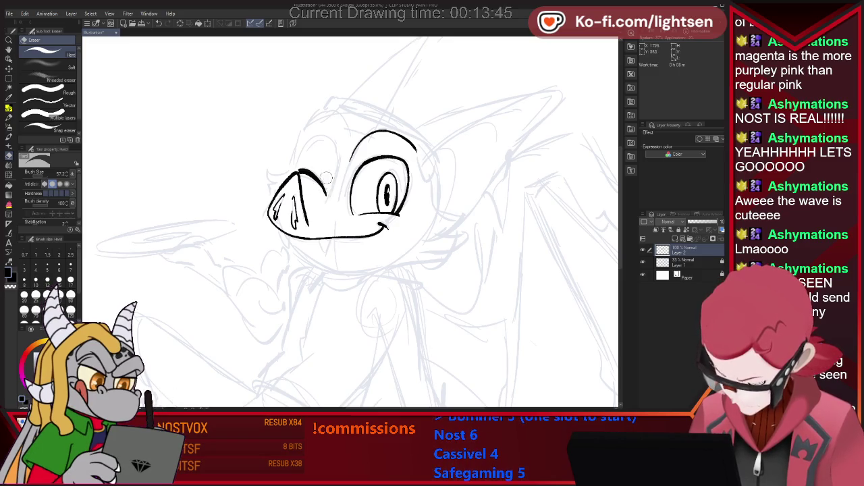
pyautogui.press('p')
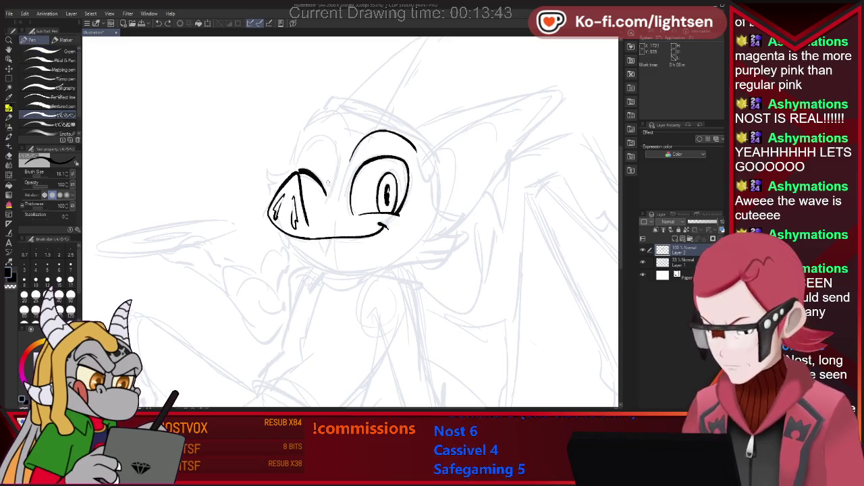
pyautogui.moveTo(300, 165)
pyautogui.mouseDown()
pyautogui.moveTo(319, 140)
pyautogui.moveTo(331, 182)
pyautogui.mouseUp()
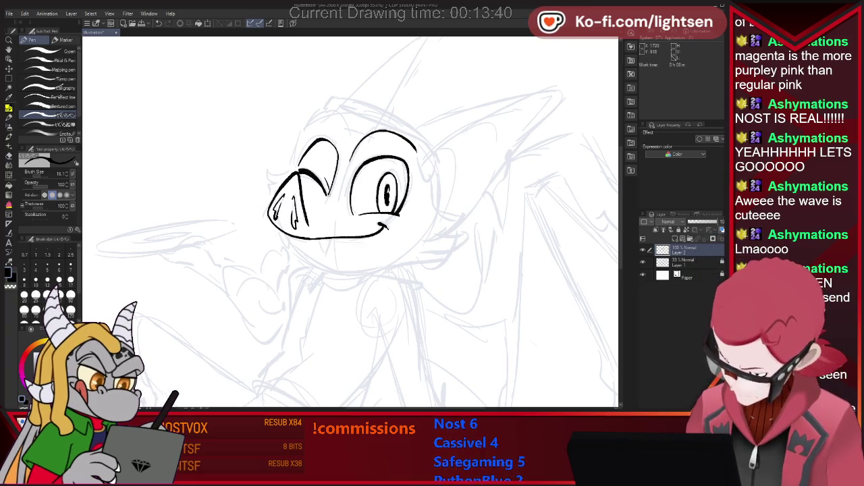
pyautogui.hotkey('ctrl', 'z')
pyautogui.hotkey('ctrl', 'z')
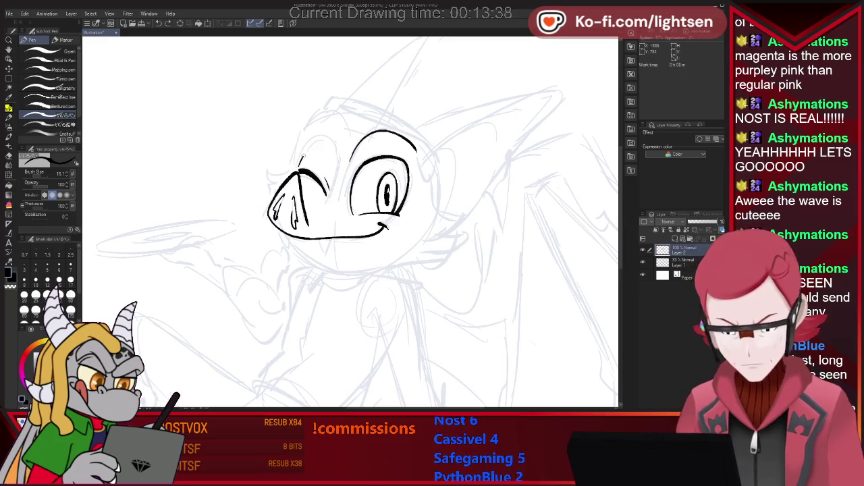
pyautogui.moveTo(326, 142); pyautogui.dragTo(333, 181)
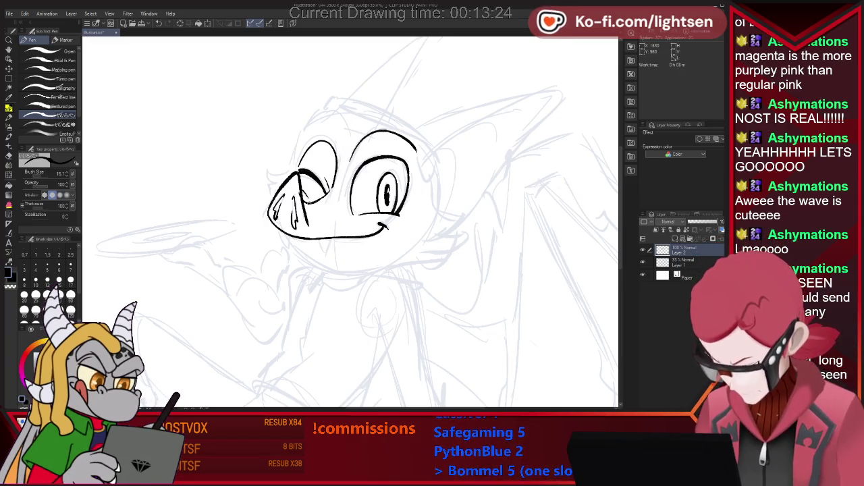
# Ink the head outline above the winking eye, redrawing it after an undo
pyautogui.press('e')
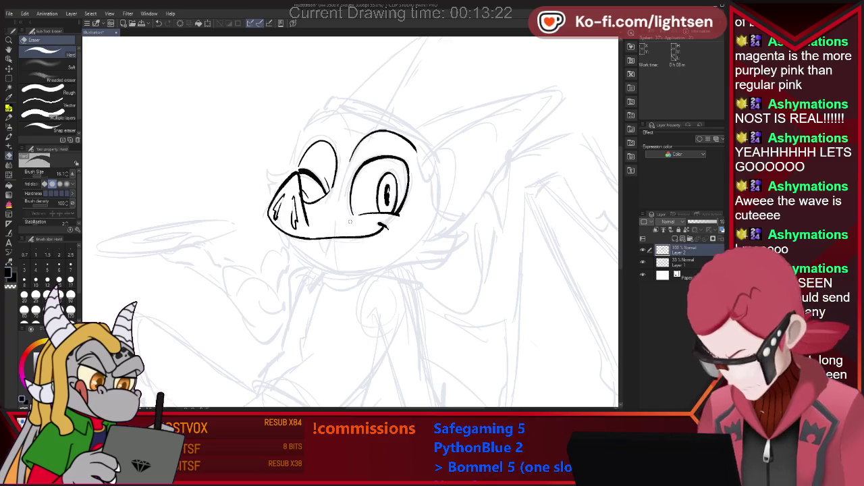
pyautogui.press('p')
pyautogui.moveTo(298, 155)
pyautogui.mouseDown()
pyautogui.moveTo(307, 124)
pyautogui.moveTo(345, 137)
pyautogui.mouseUp()
pyautogui.hotkey('ctrl', 'z')
pyautogui.hotkey('ctrl', 'z')
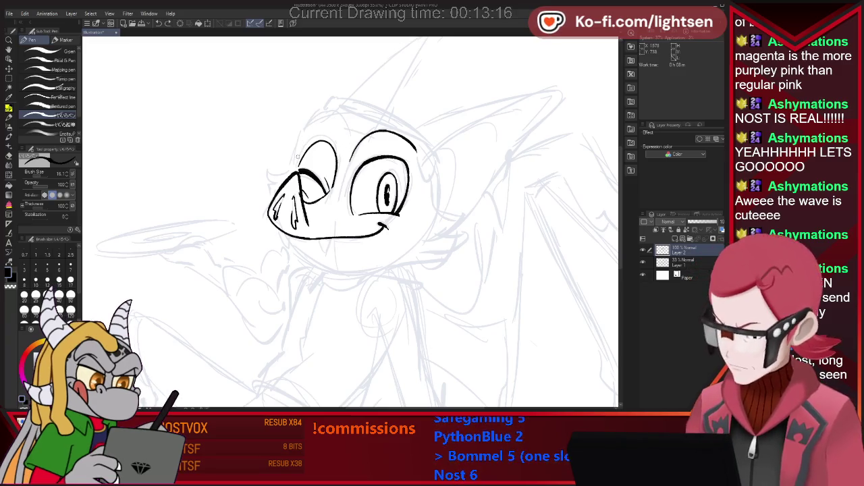
pyautogui.moveTo(297, 157); pyautogui.dragTo(339, 119)
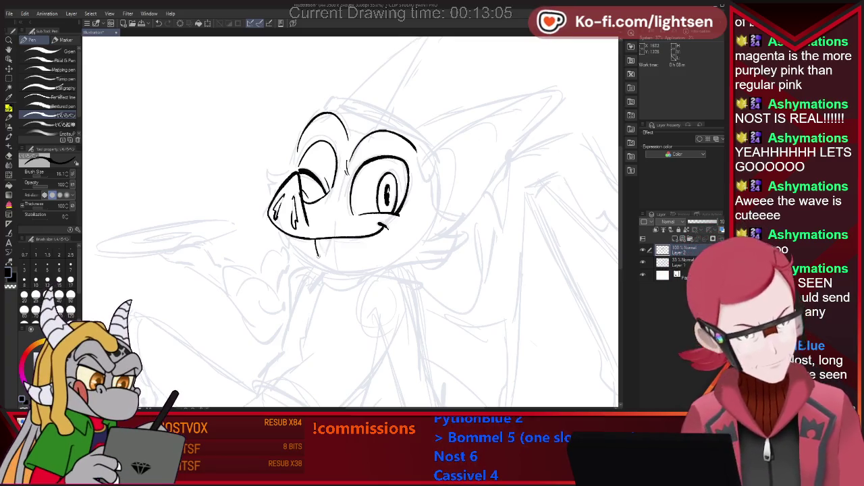
# Ink the fang and chin curve on the left jaw below the smile
pyautogui.moveTo(316, 239); pyautogui.dragTo(322, 256)
pyautogui.hotkey('ctrl', 'z')
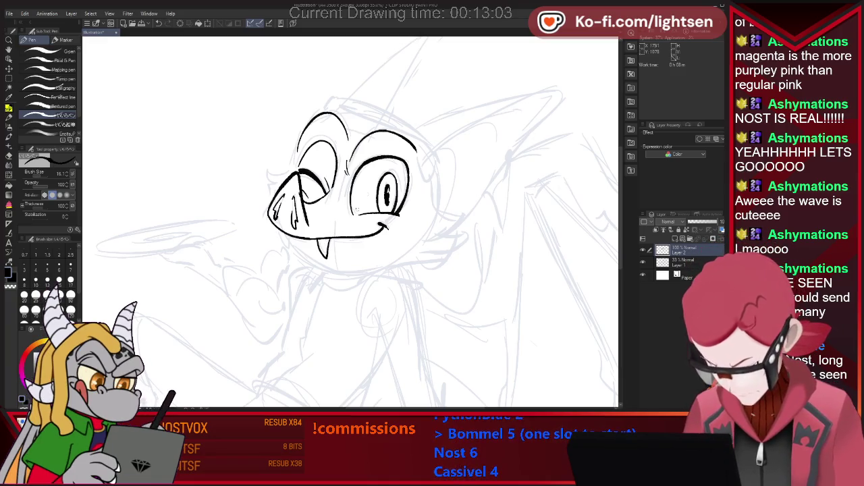
pyautogui.moveTo(282, 233); pyautogui.dragTo(336, 271)
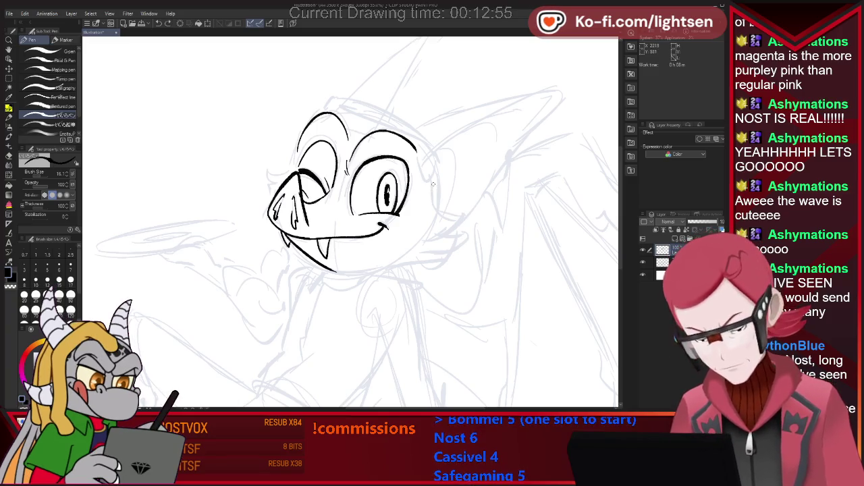
# Ink the right cheek curve and the jawline under the face, removing a stray fur mark
pyautogui.moveTo(435, 215)
pyautogui.mouseDown()
pyautogui.moveTo(476, 208)
pyautogui.moveTo(438, 244)
pyautogui.mouseUp()
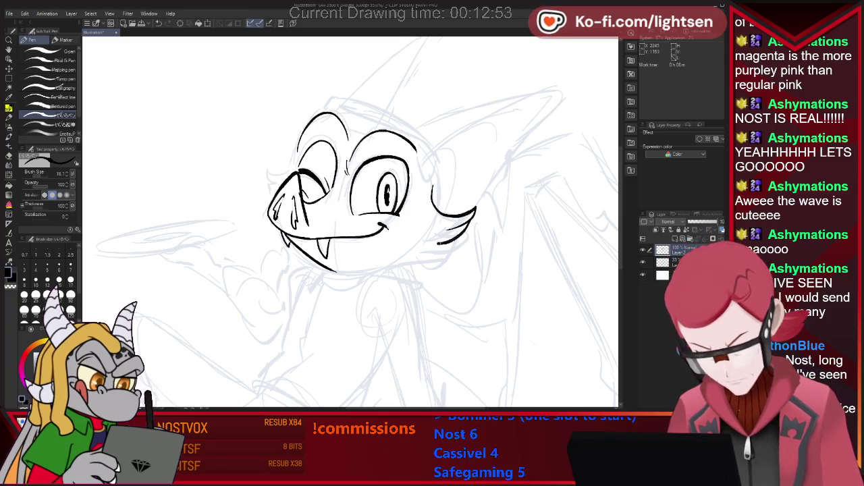
pyautogui.moveTo(368, 270); pyautogui.dragTo(446, 255)
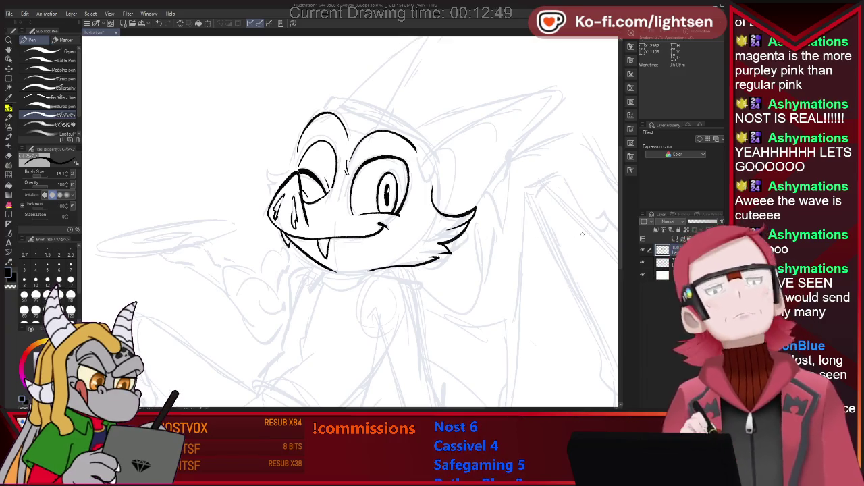
pyautogui.moveTo(431, 260); pyautogui.dragTo(440, 255)
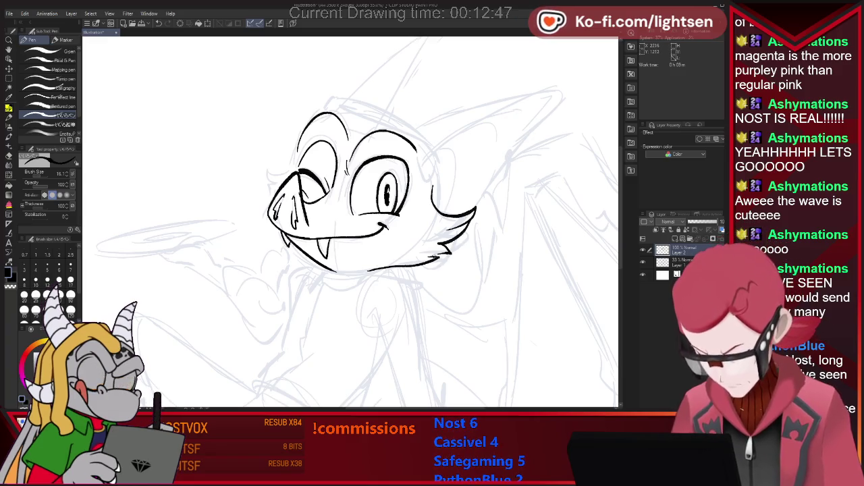
pyautogui.hotkey('ctrl', 'z')
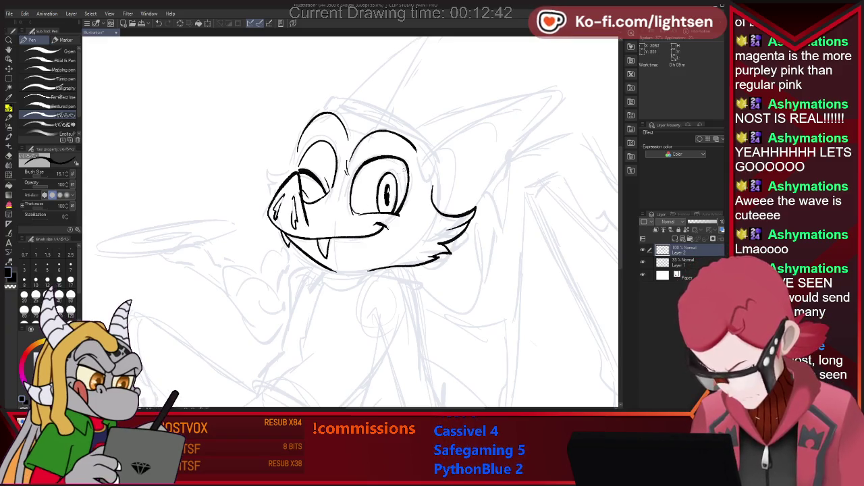
pyautogui.press('e')
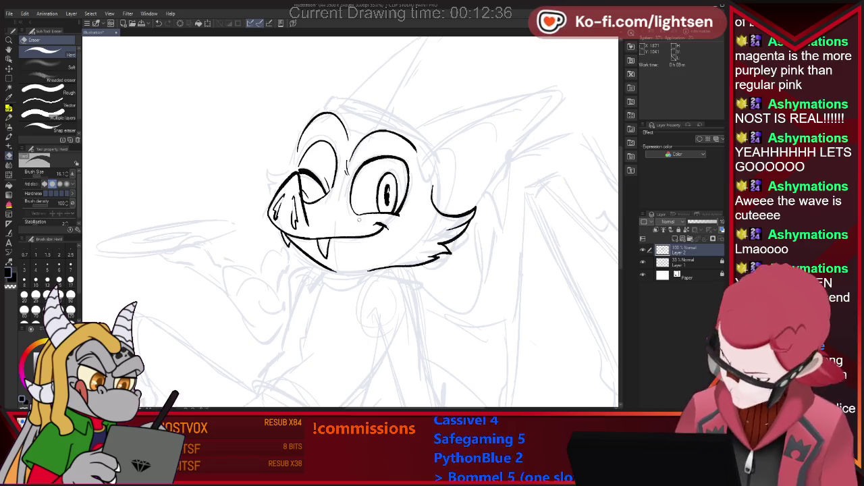
pyautogui.press('p')
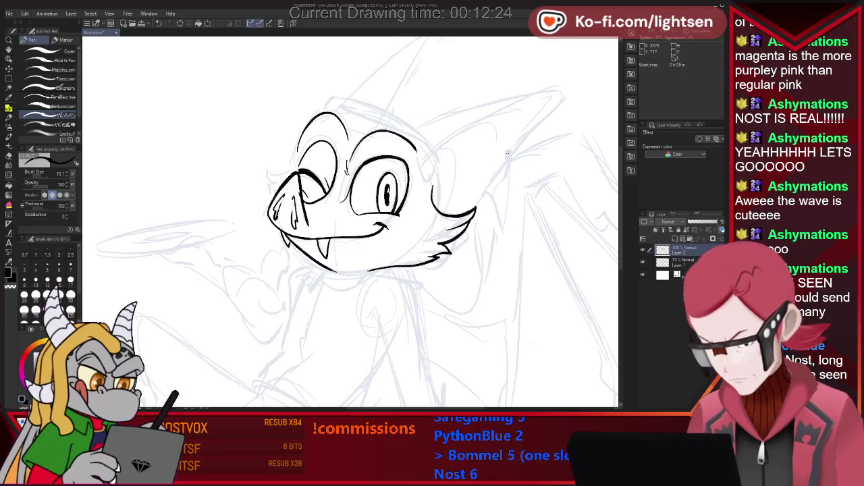
pyautogui.press('e')
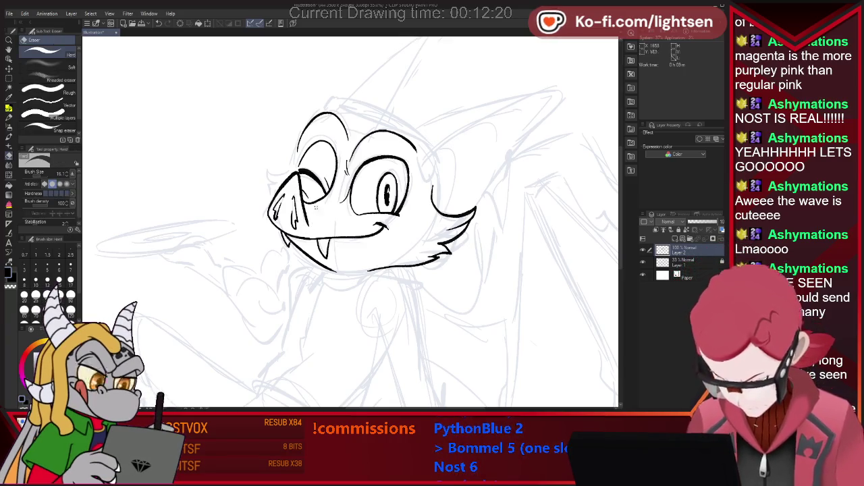
pyautogui.press('p')
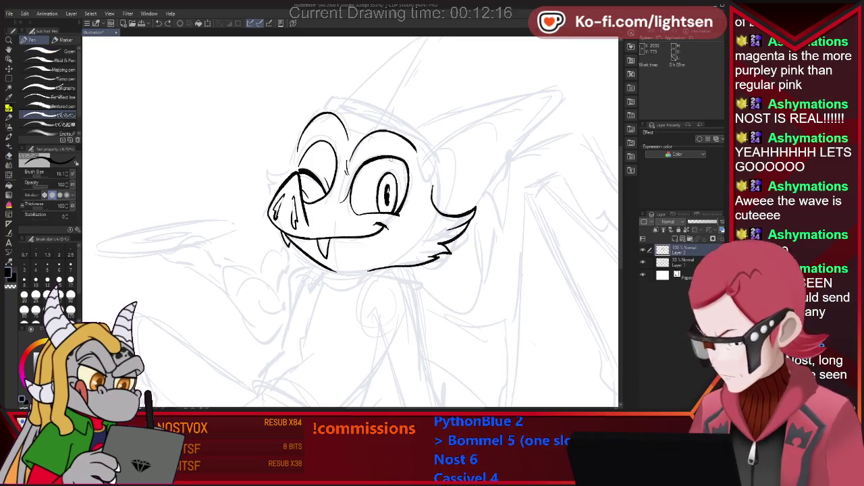
# Ink the hood band lines across the top of the dragon's head
pyautogui.moveTo(343, 100); pyautogui.dragTo(428, 135)
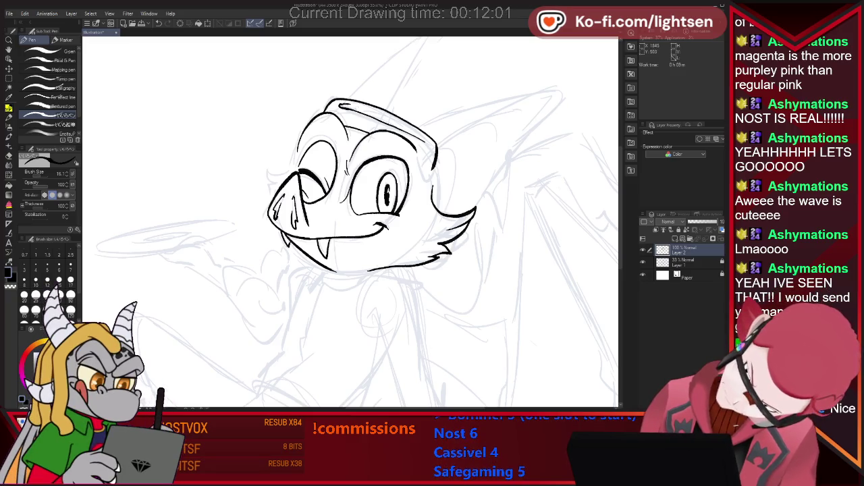
pyautogui.moveTo(342, 106); pyautogui.dragTo(375, 108)
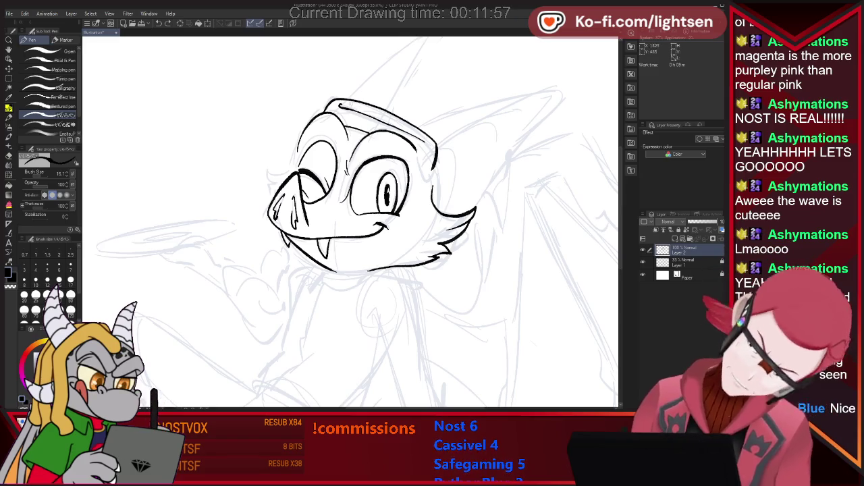
pyautogui.moveTo(342, 105); pyautogui.dragTo(403, 124)
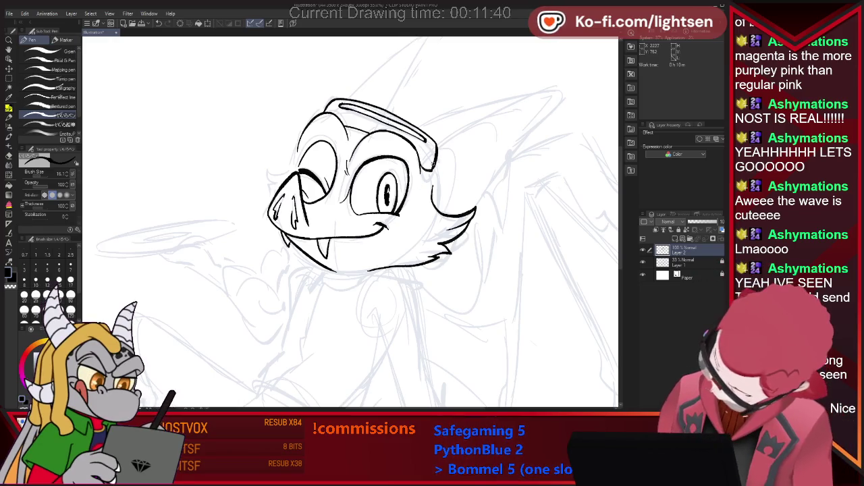
pyautogui.press('e')
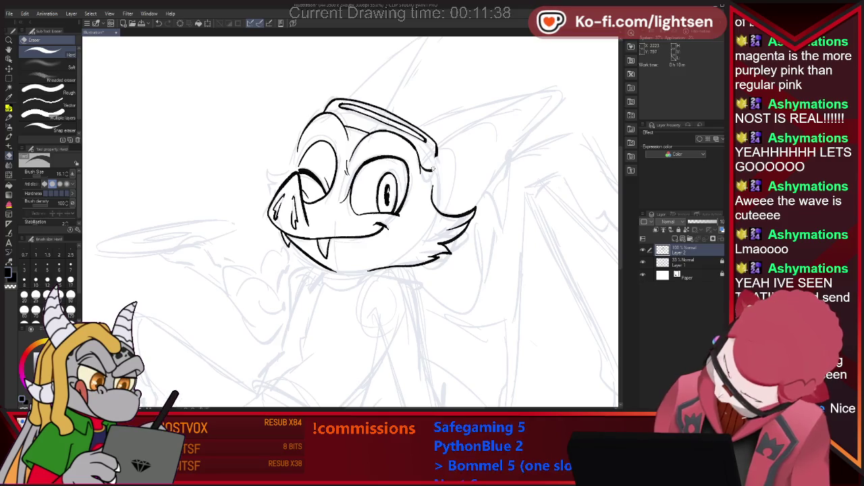
pyautogui.press('p')
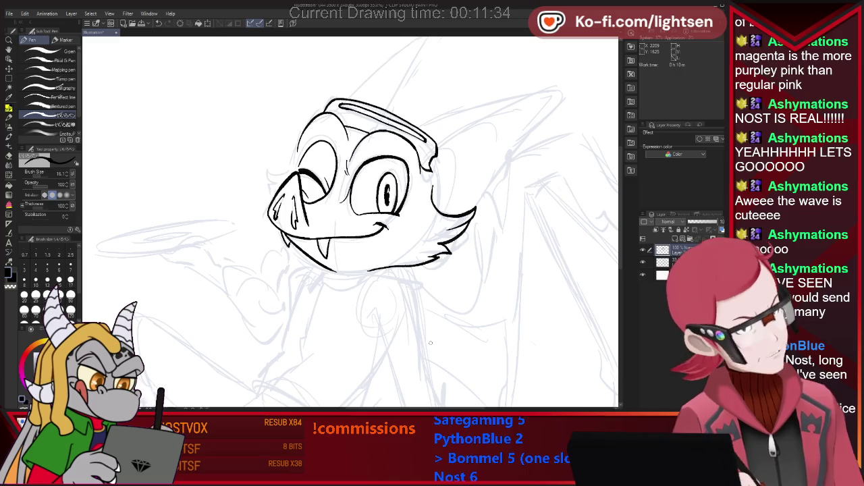
pyautogui.press('e')
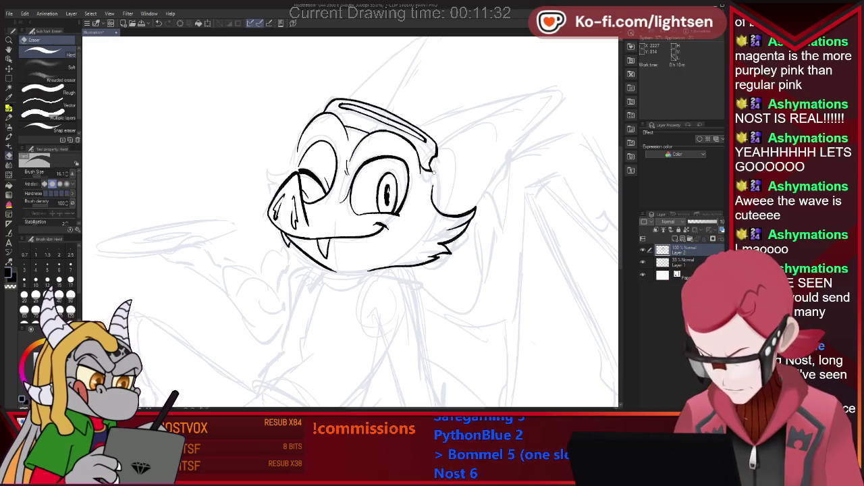
pyautogui.press('p')
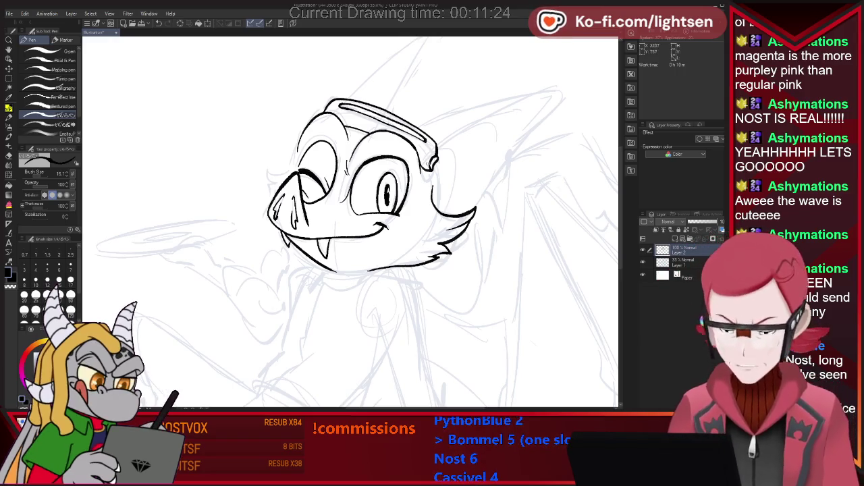
# Ink the hood's right edge running down beside the face
pyautogui.press('e')
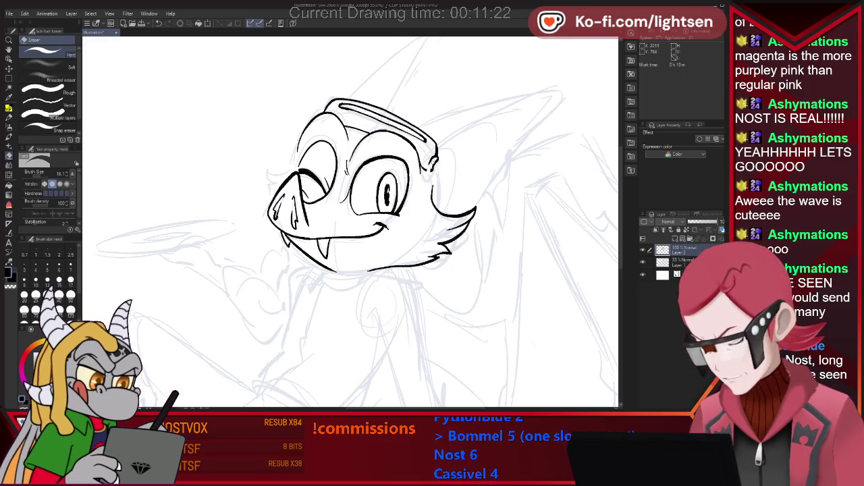
pyautogui.press('p')
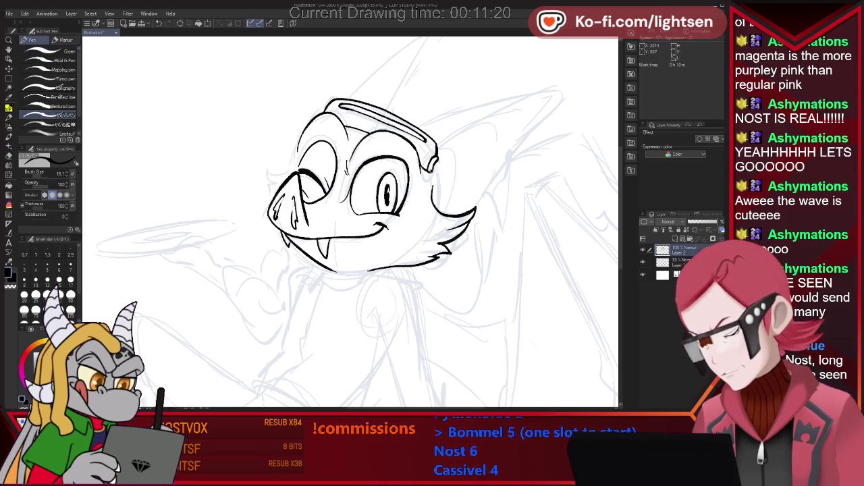
pyautogui.press('e')
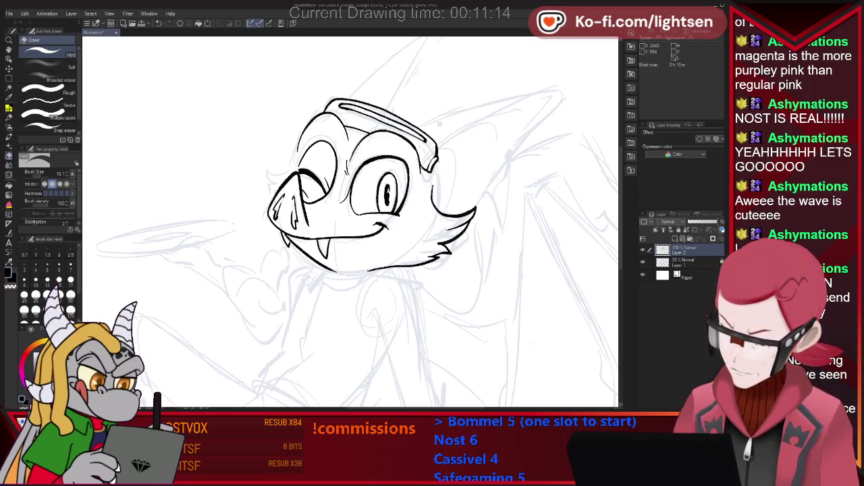
pyautogui.press('p')
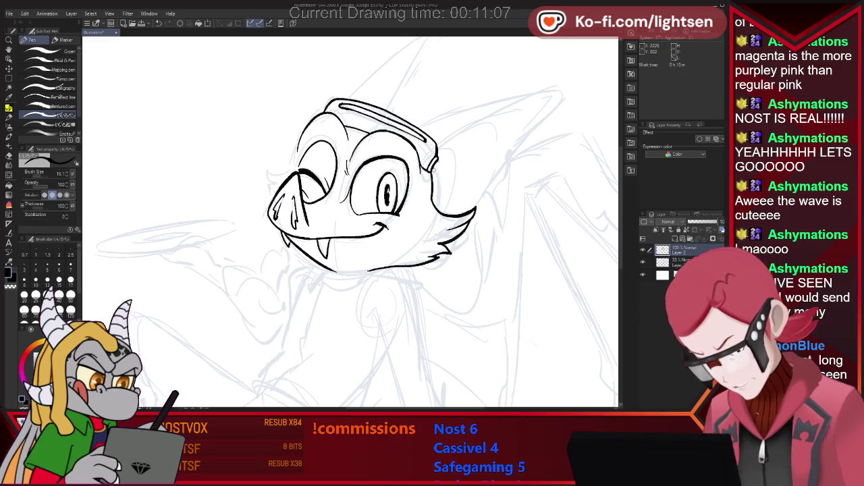
pyautogui.press('e')
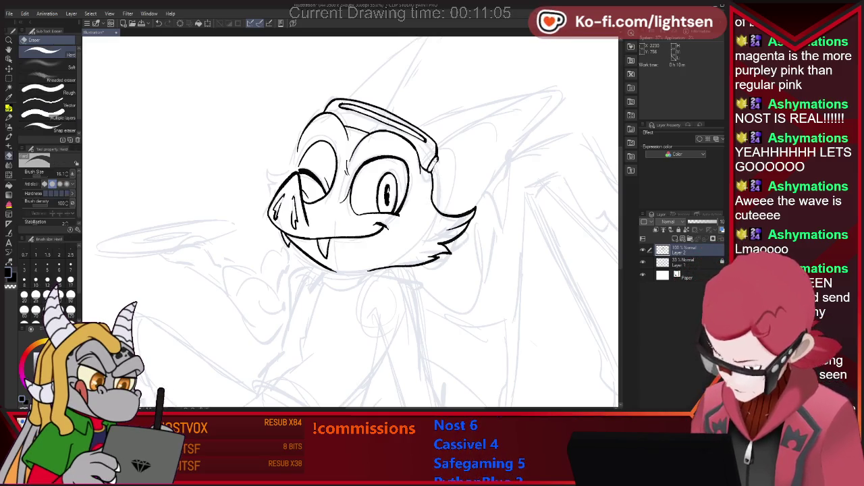
pyautogui.press('p')
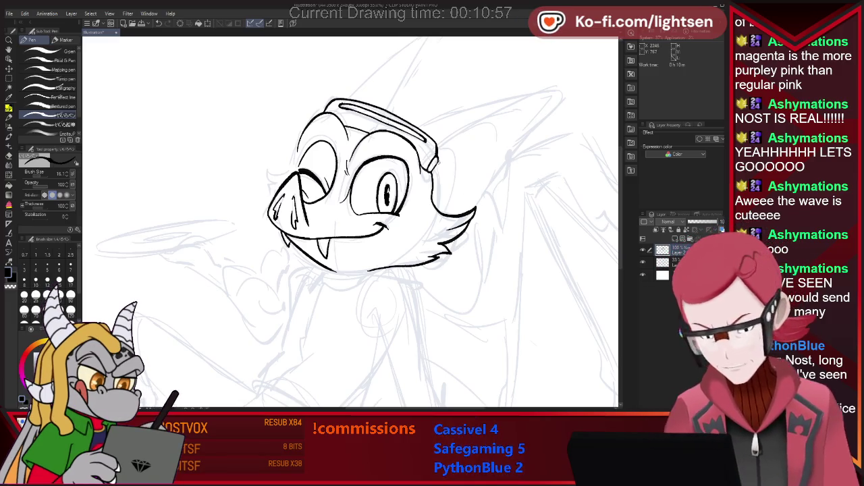
pyautogui.moveTo(443, 180); pyautogui.dragTo(442, 211)
pyautogui.moveTo(434, 161); pyautogui.dragTo(443, 208)
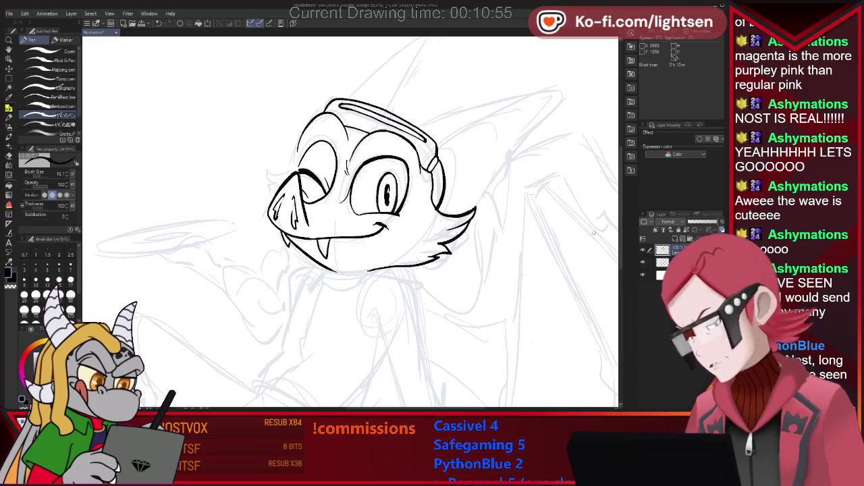
# Ink the right ear's top edge, lower edge and inner line
pyautogui.press('e')
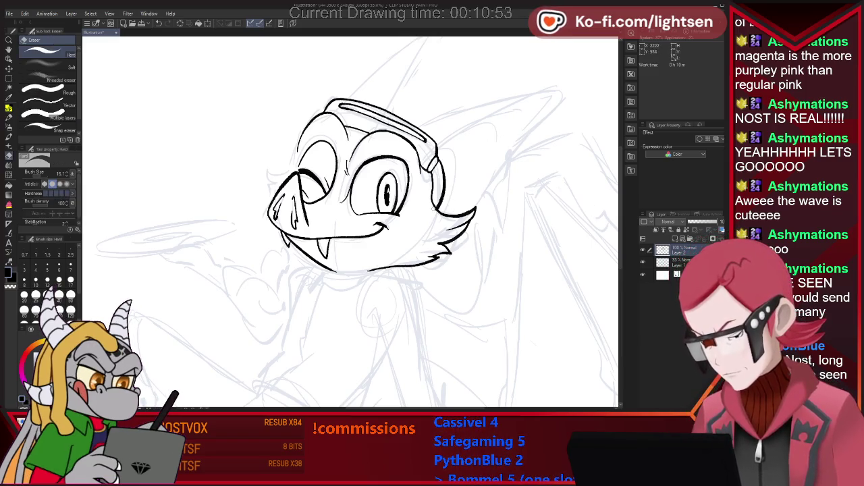
pyautogui.press('p')
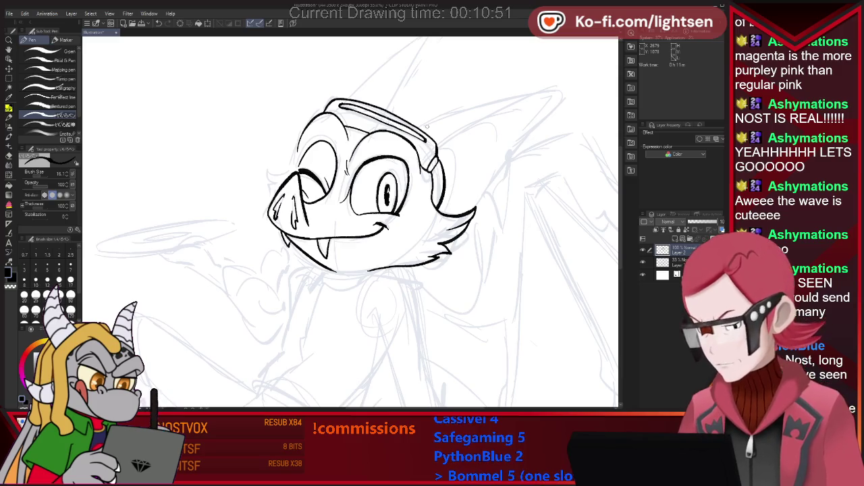
pyautogui.moveTo(524, 97); pyautogui.dragTo(562, 94)
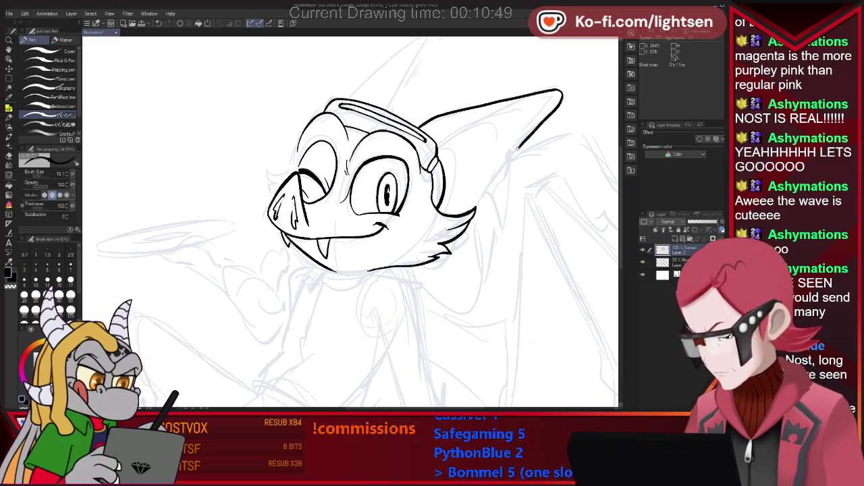
pyautogui.moveTo(518, 148); pyautogui.dragTo(476, 204)
pyautogui.moveTo(438, 128); pyautogui.dragTo(533, 103)
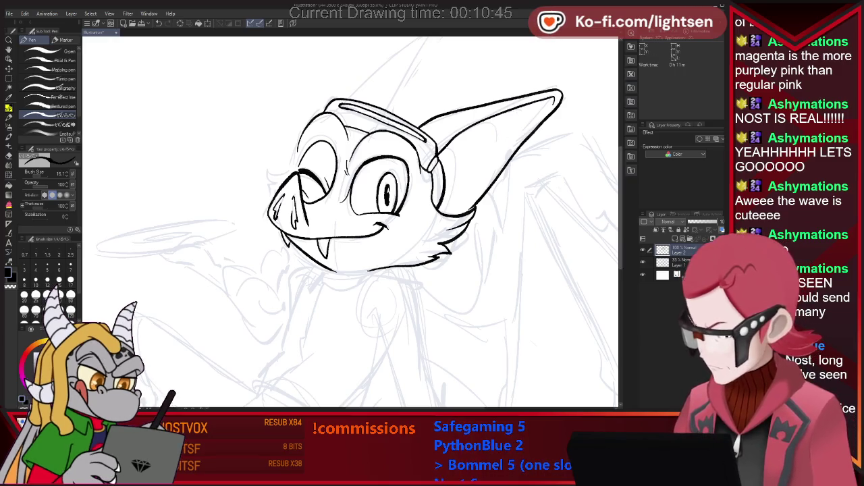
pyautogui.scroll(3, 506, 139)
# Ink the second ear above the head and a small tuft on the head's left
pyautogui.press('e')
pyautogui.press('p')
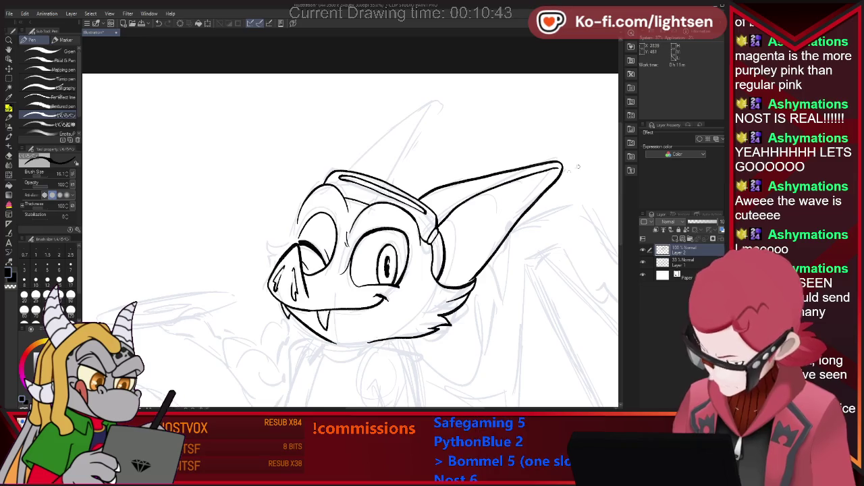
pyautogui.moveTo(395, 184)
pyautogui.mouseDown()
pyautogui.moveTo(437, 108)
pyautogui.moveTo(347, 168)
pyautogui.mouseUp()
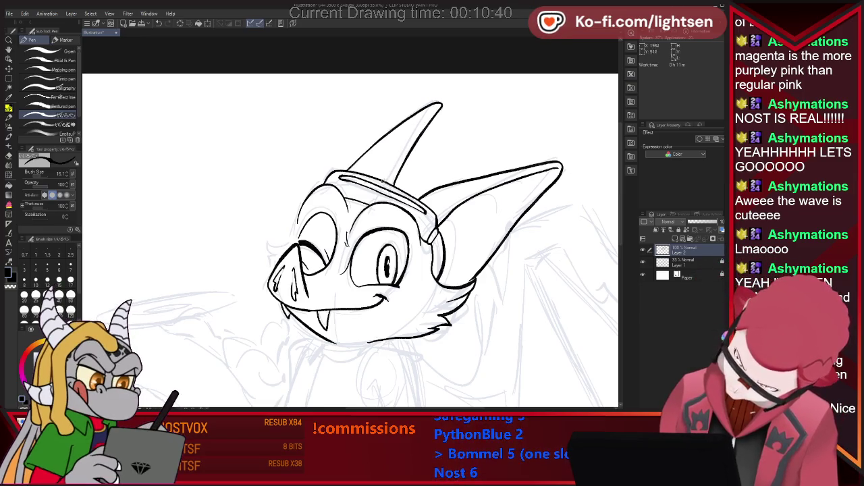
pyautogui.press('e')
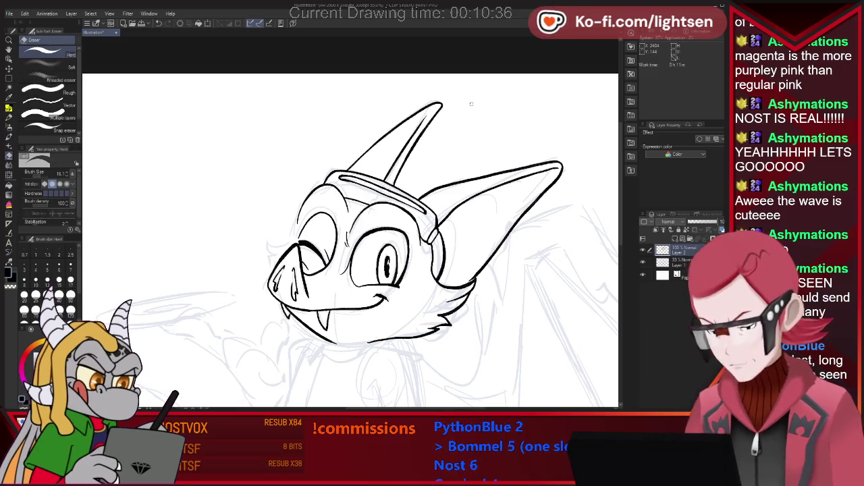
pyautogui.press('p')
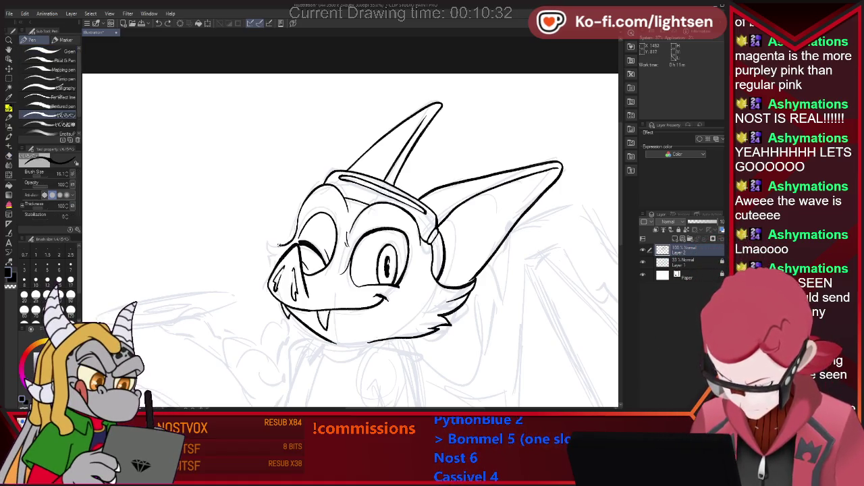
pyautogui.moveTo(266, 252); pyautogui.dragTo(274, 261)
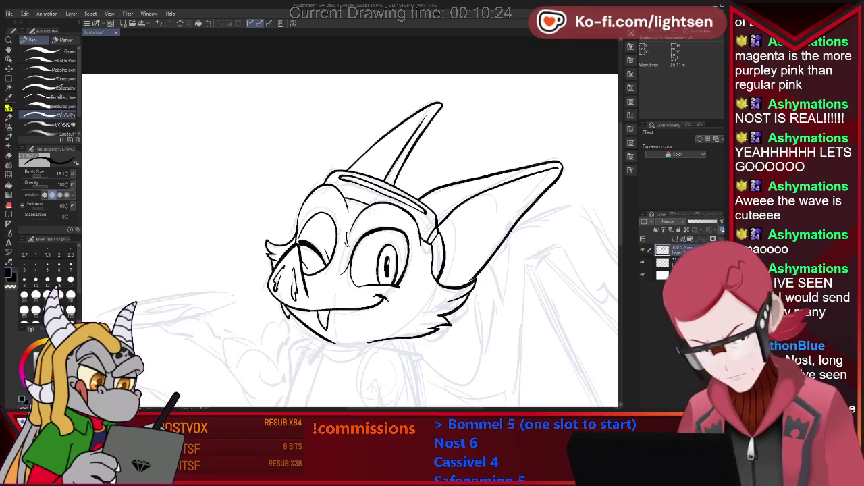
# Ink a line under the chin, then erase its right part
pyautogui.scroll(-2, 350, 222)
pyautogui.scroll(-3, 351, 223)
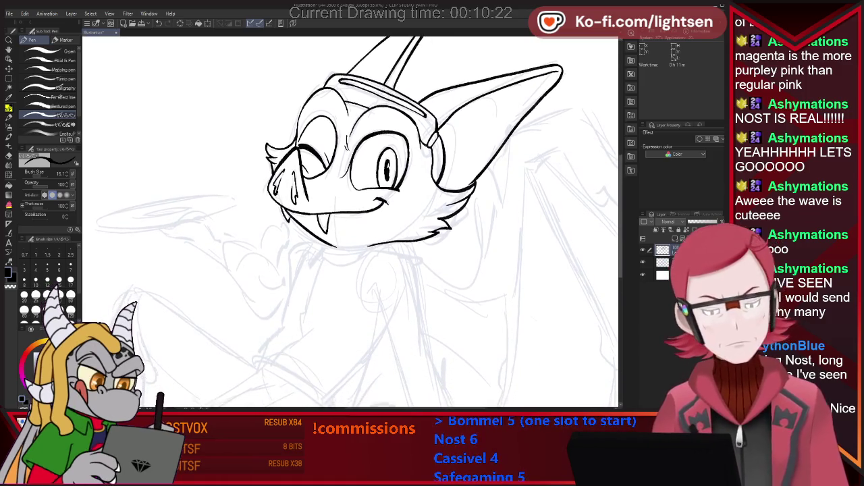
pyautogui.scroll(-2, 351, 223)
pyautogui.scroll(-1, 350, 223)
pyautogui.scroll(1, 351, 223)
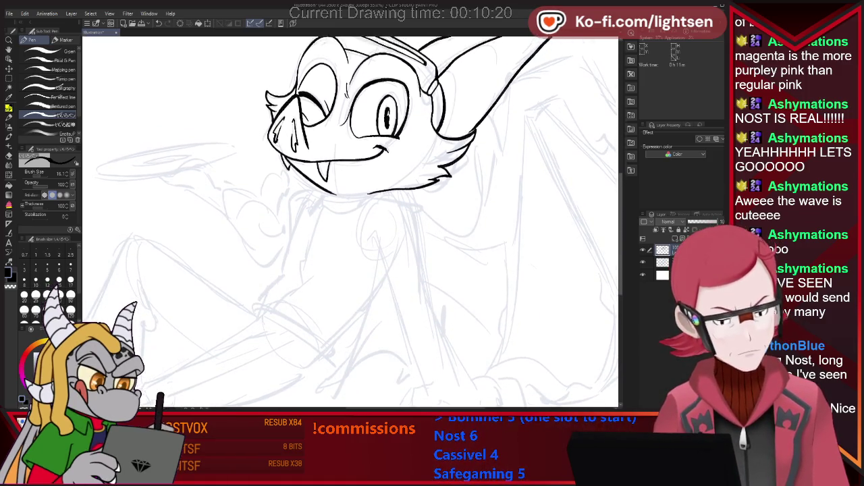
pyautogui.scroll(1, 351, 222)
pyautogui.scroll(1, 350, 223)
pyautogui.press('e')
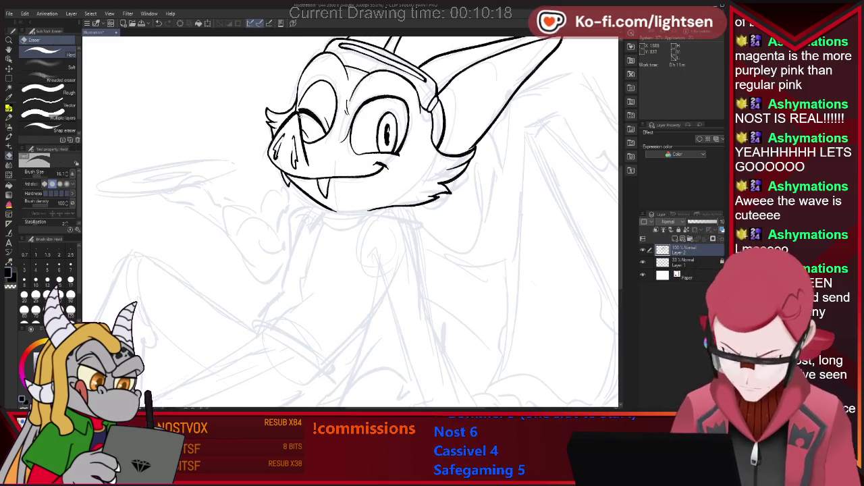
pyautogui.press('p')
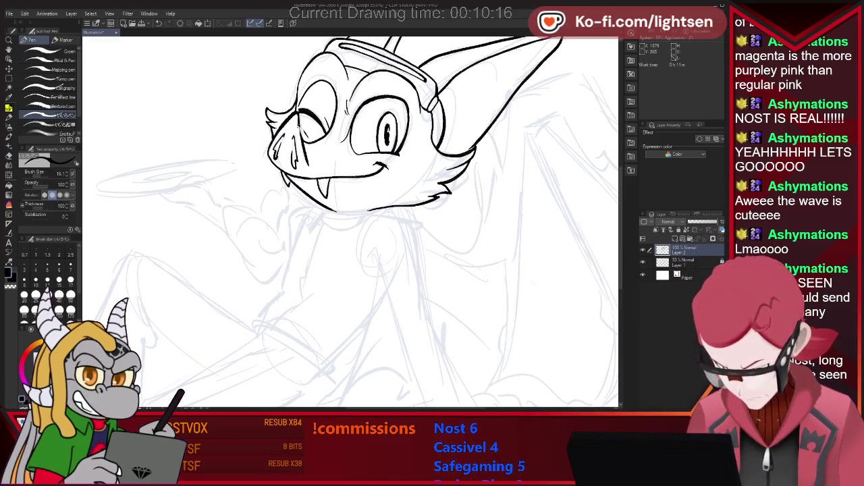
pyautogui.press('e')
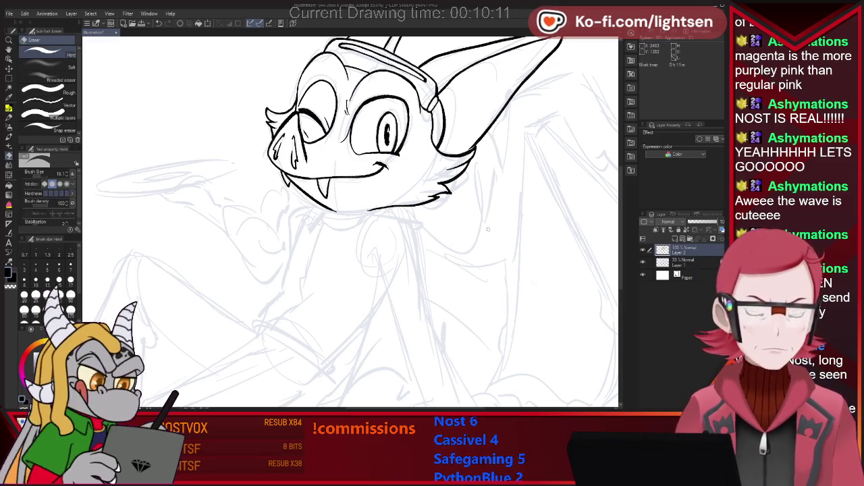
pyautogui.press('p')
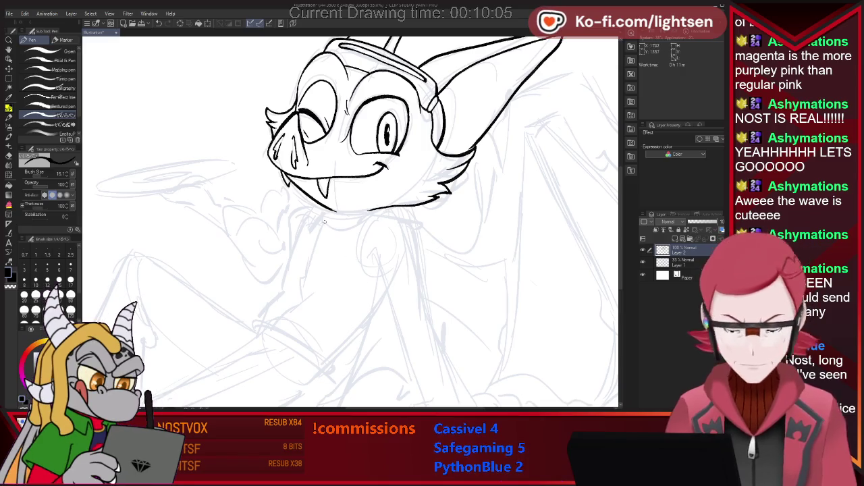
pyautogui.moveTo(328, 218)
pyautogui.mouseDown()
pyautogui.moveTo(334, 227)
pyautogui.moveTo(378, 208)
pyautogui.mouseUp()
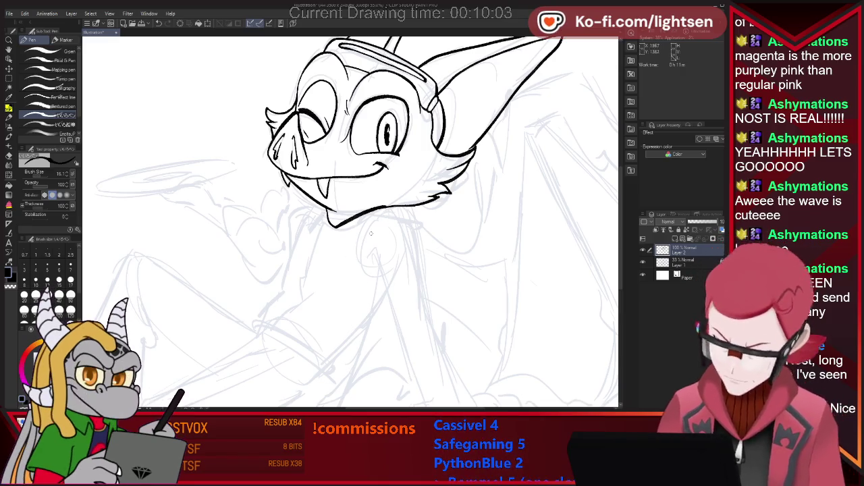
pyautogui.press('e')
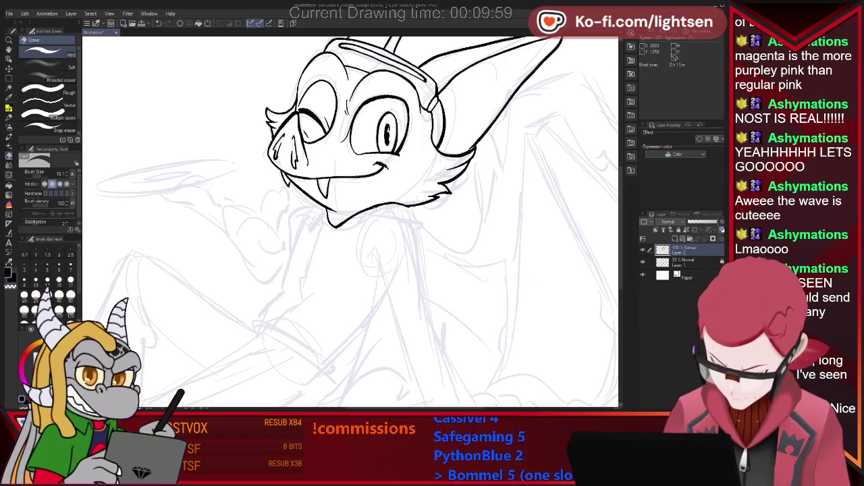
pyautogui.moveTo(376, 210); pyautogui.dragTo(355, 215)
# Redraw the chin line across the gap and extend its left side downward
pyautogui.press('p')
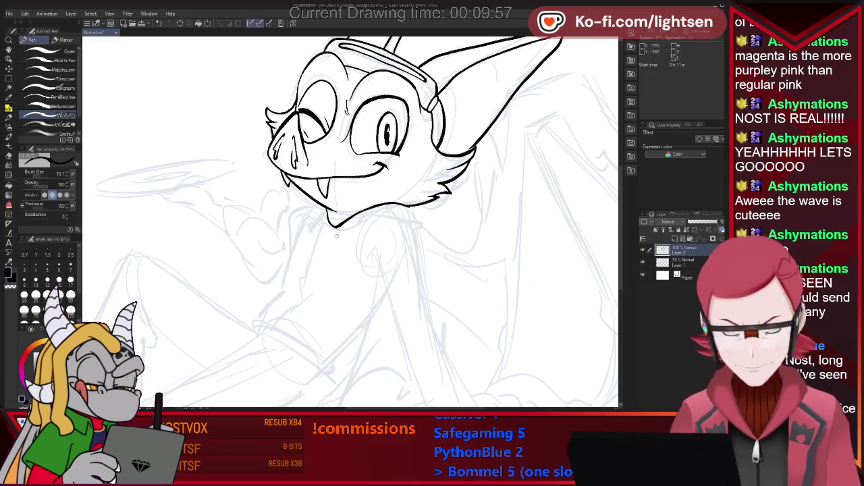
pyautogui.moveTo(332, 236); pyautogui.dragTo(412, 222)
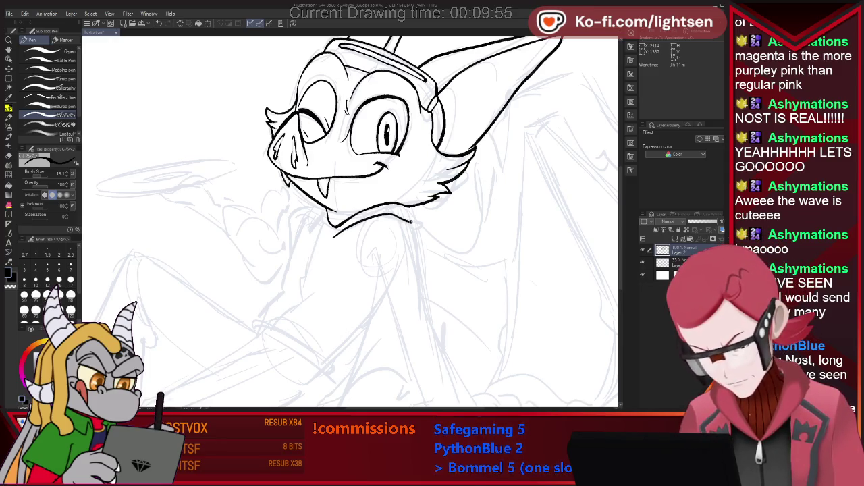
pyautogui.hotkey('ctrl', 'z')
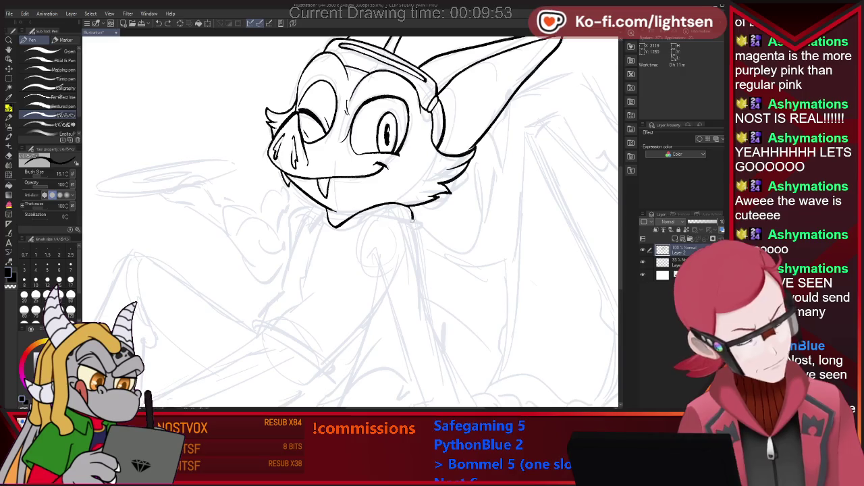
pyautogui.moveTo(336, 229)
pyautogui.mouseDown()
pyautogui.moveTo(412, 232)
pyautogui.moveTo(404, 224)
pyautogui.mouseUp()
pyautogui.hotkey('ctrl', 'z')
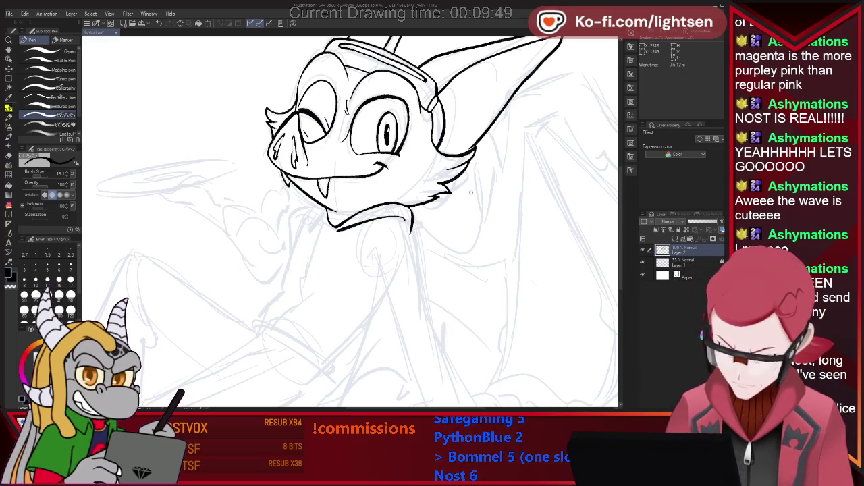
pyautogui.press('e')
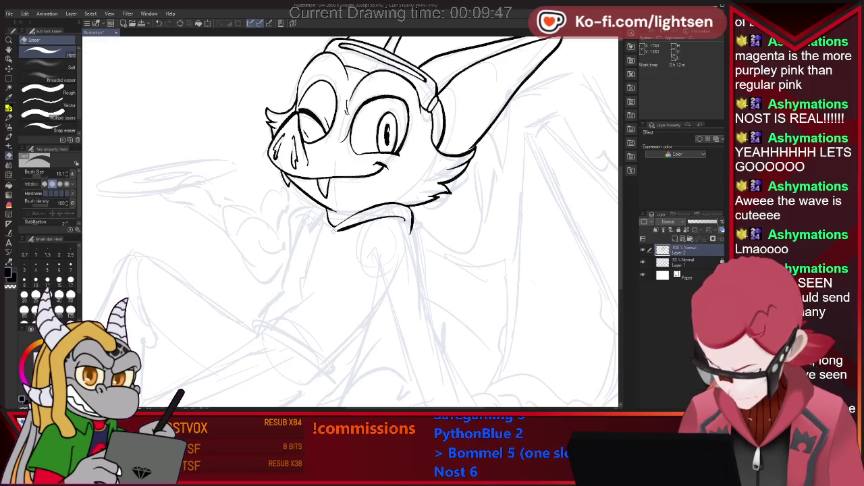
pyautogui.press('p')
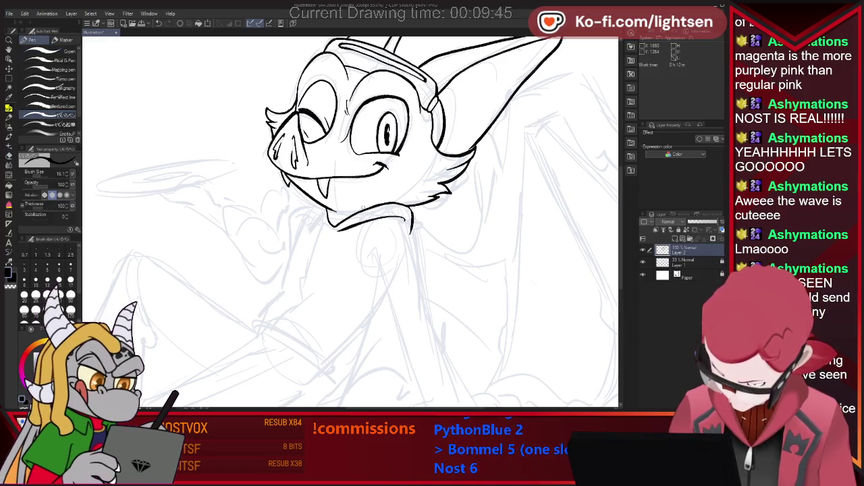
pyautogui.moveTo(311, 201); pyautogui.dragTo(331, 228)
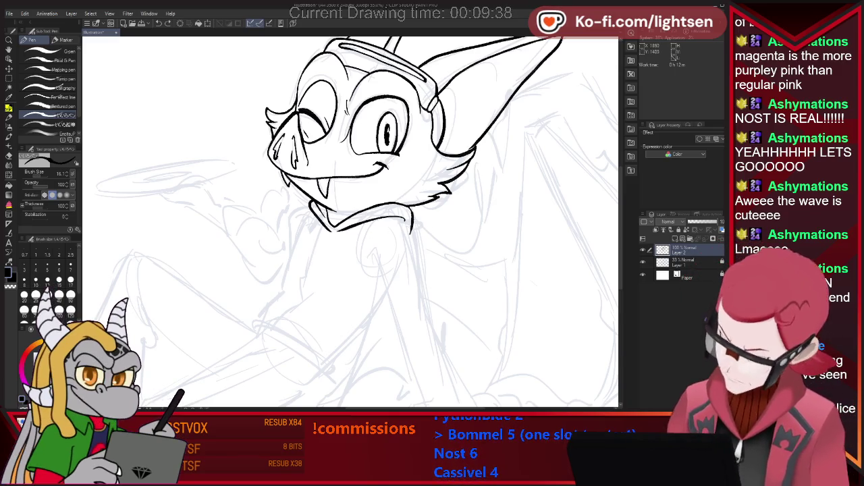
pyautogui.press('e')
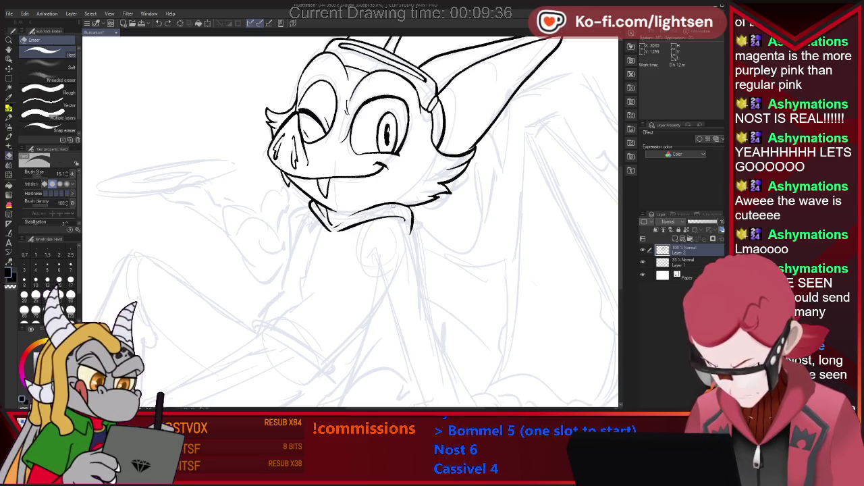
pyautogui.moveTo(368, 214)
pyautogui.mouseDown()
pyautogui.moveTo(344, 217)
pyautogui.moveTo(371, 215)
pyautogui.mouseUp()
# Ink both arm contours down from the neck and close the arm's lower end
pyautogui.press('p')
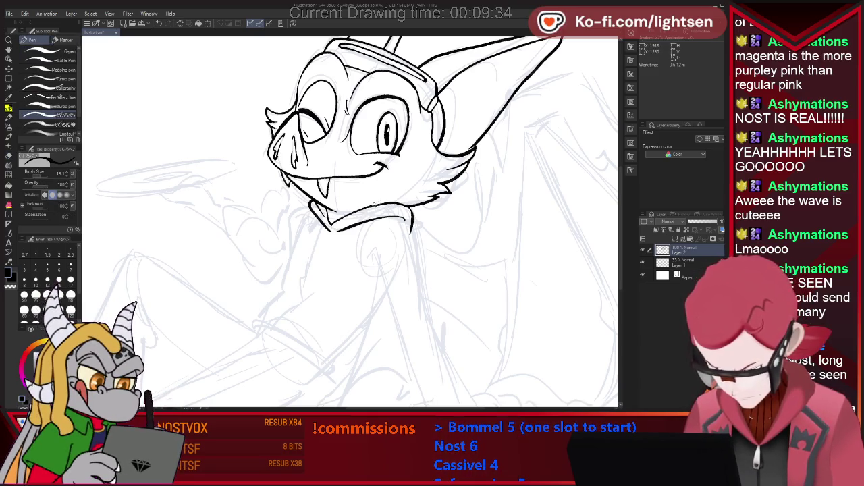
pyautogui.press('e')
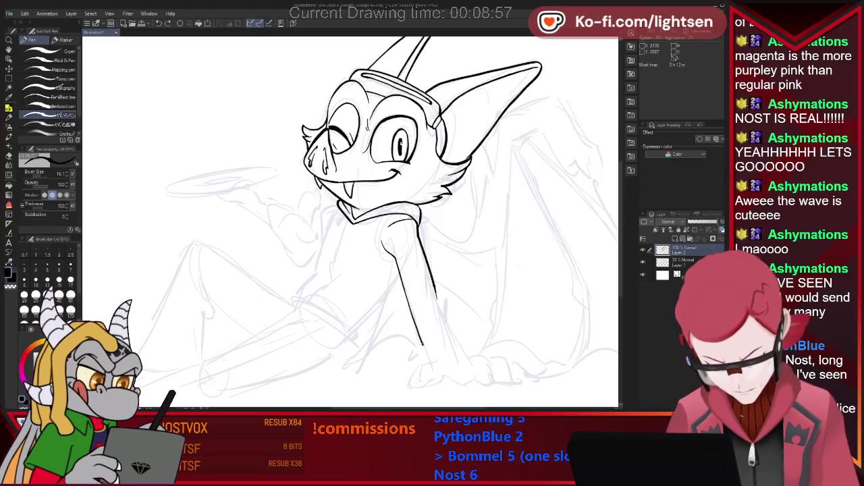
pyautogui.hotkey('ctrl', 'z')
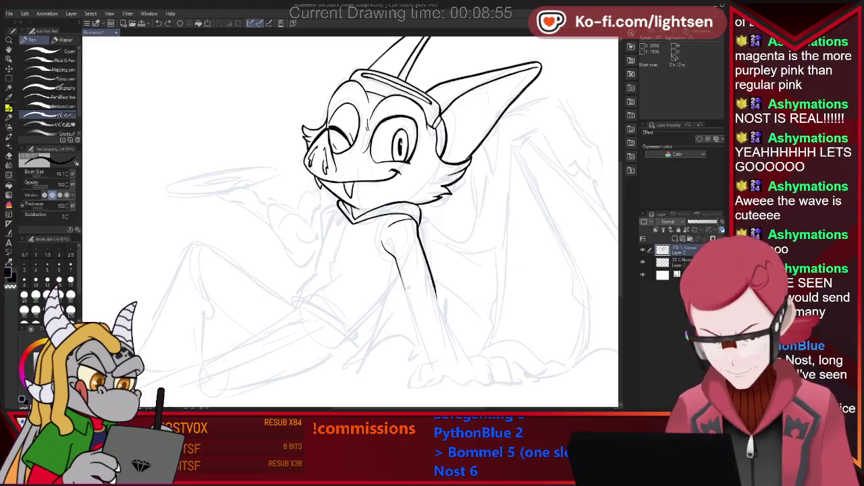
pyautogui.moveTo(407, 301); pyautogui.dragTo(409, 316)
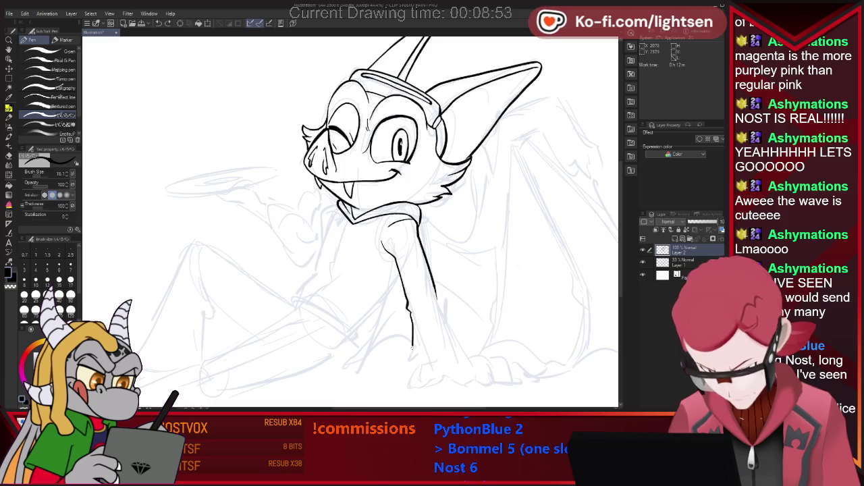
pyautogui.moveTo(412, 346); pyautogui.dragTo(412, 368)
pyautogui.press('e')
pyautogui.press('p')
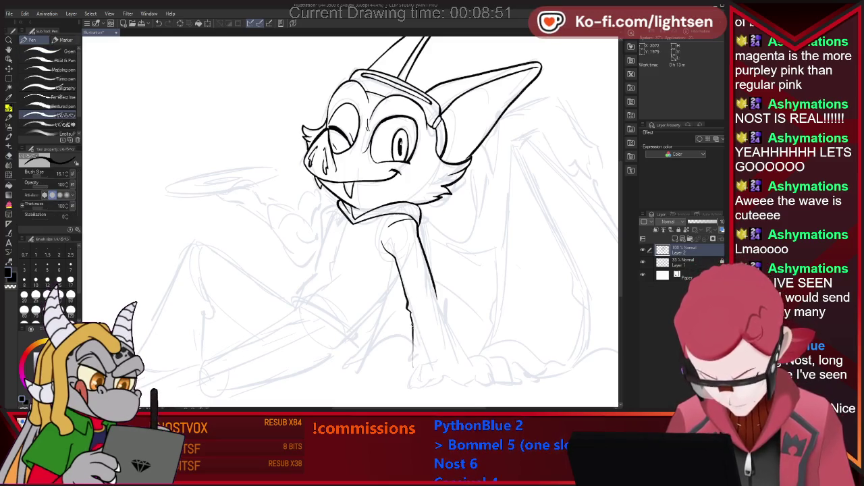
pyautogui.moveTo(413, 324)
pyautogui.mouseDown()
pyautogui.moveTo(412, 364)
pyautogui.moveTo(470, 353)
pyautogui.mouseUp()
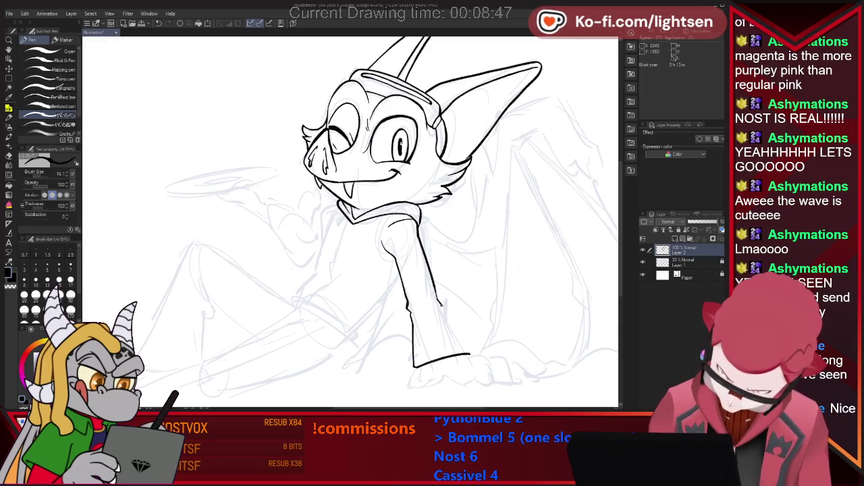
pyautogui.moveTo(441, 304); pyautogui.dragTo(470, 352)
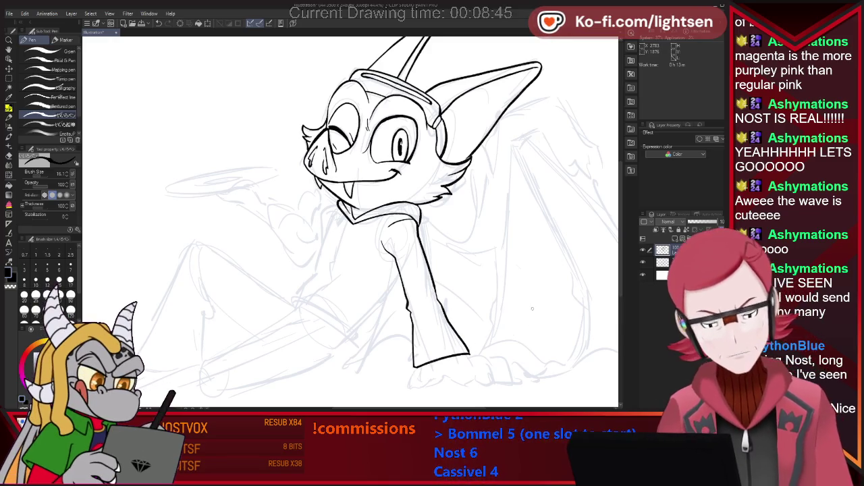
pyautogui.press('e')
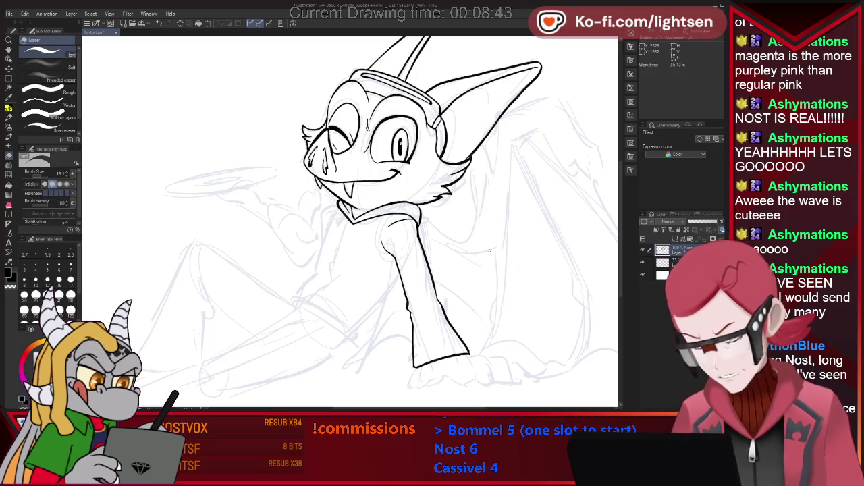
pyautogui.press('p')
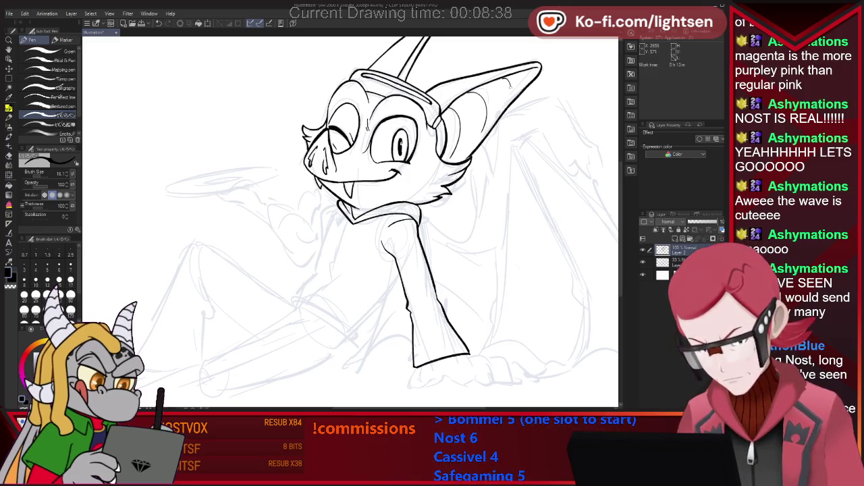
# Add a short horn stroke and ink the torso's left edge
pyautogui.scroll(3, 394, 164)
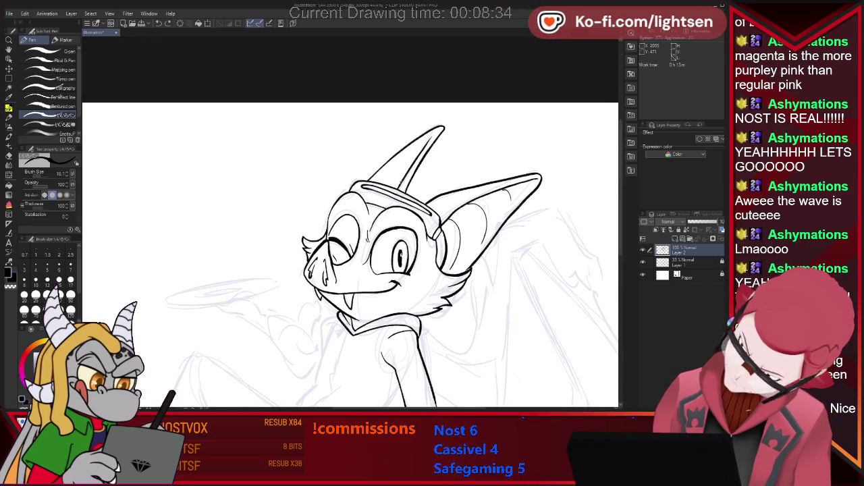
pyautogui.moveTo(403, 170); pyautogui.dragTo(376, 184)
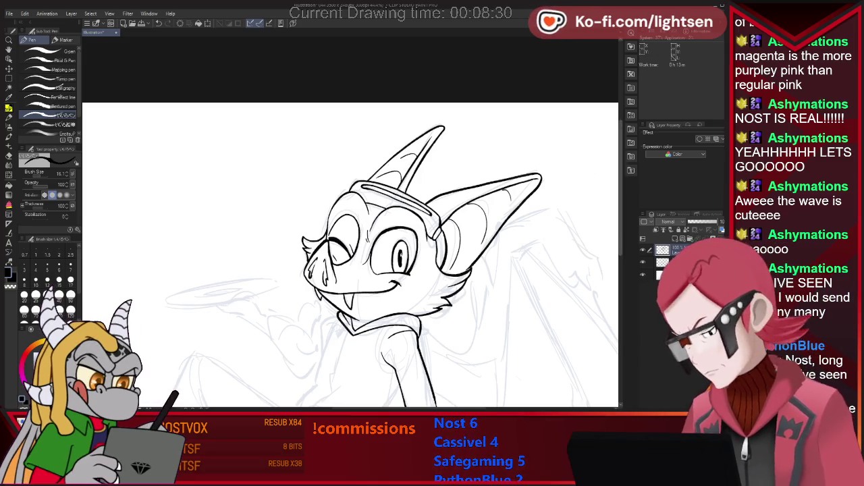
pyautogui.scroll(-2, 350, 256)
pyautogui.scroll(-3, 390, 254)
pyautogui.scroll(-1, 389, 254)
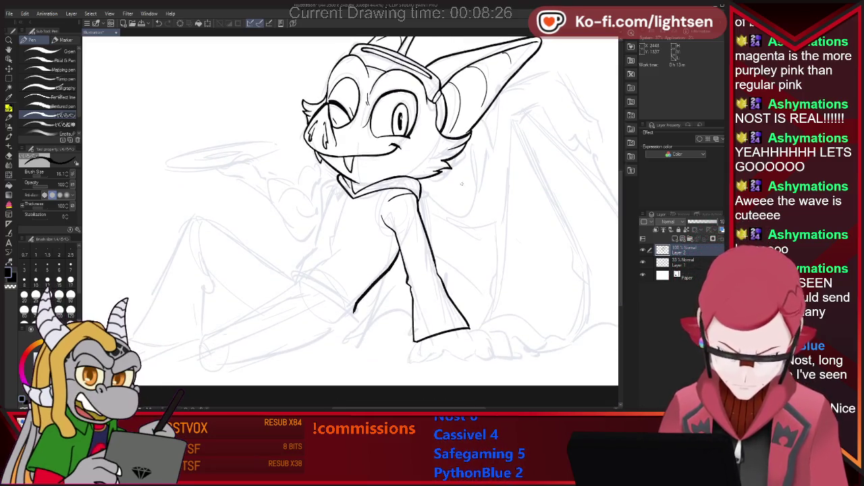
pyautogui.moveTo(389, 262); pyautogui.dragTo(385, 273)
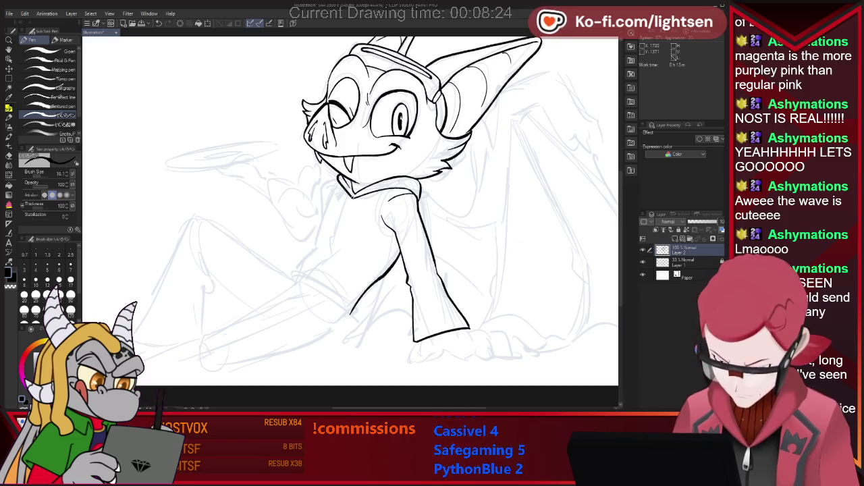
pyautogui.moveTo(343, 207); pyautogui.dragTo(314, 278)
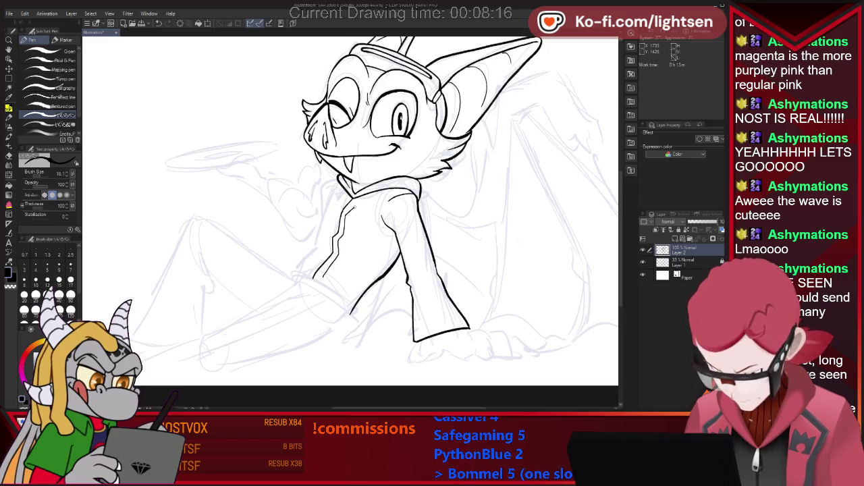
# Ink the lower edge of the hoodie's left sleeve
pyautogui.press('e')
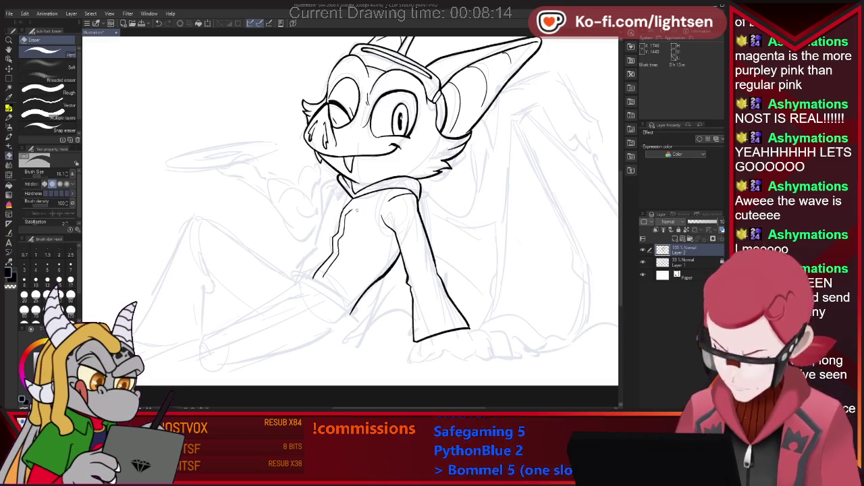
pyautogui.press('p')
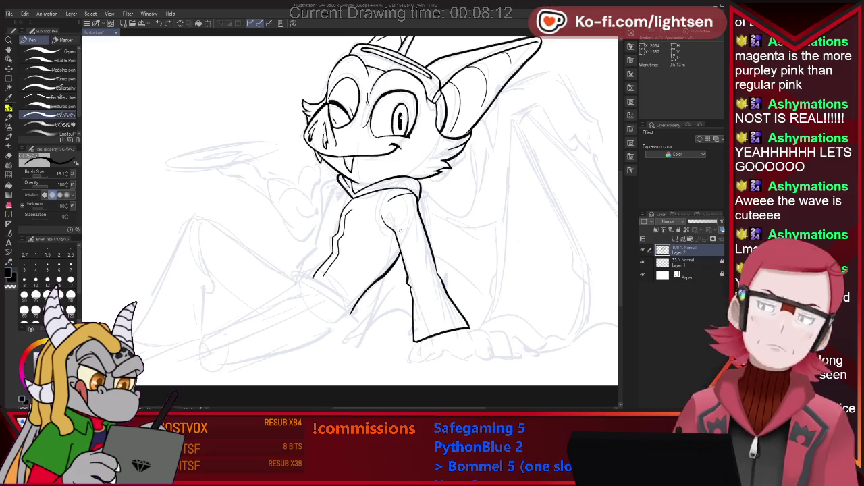
pyautogui.press('e')
pyautogui.press('p')
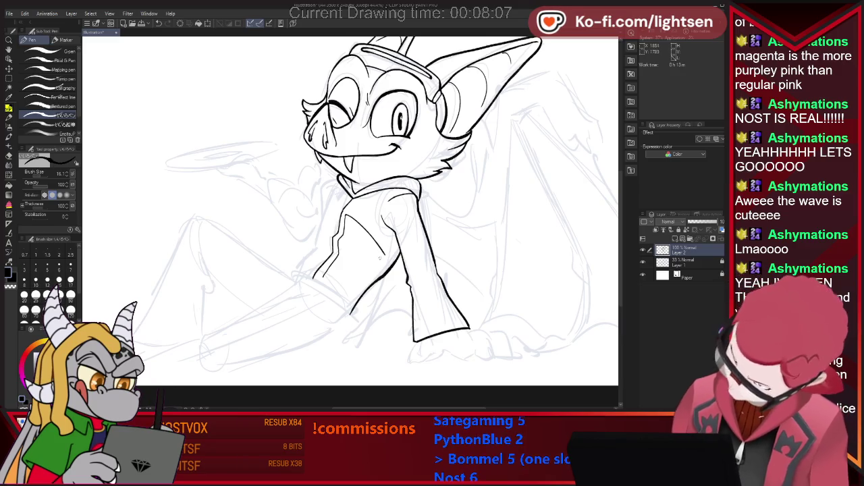
pyautogui.press('e')
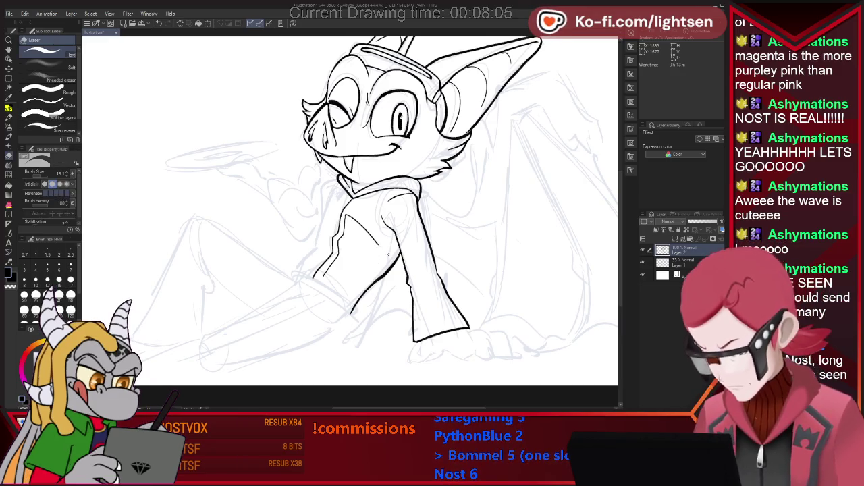
pyautogui.press('p')
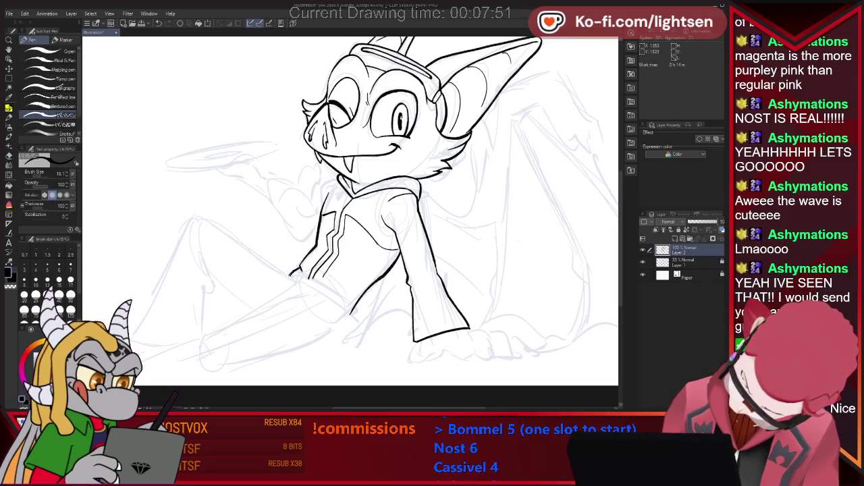
pyautogui.moveTo(291, 273); pyautogui.dragTo(364, 331)
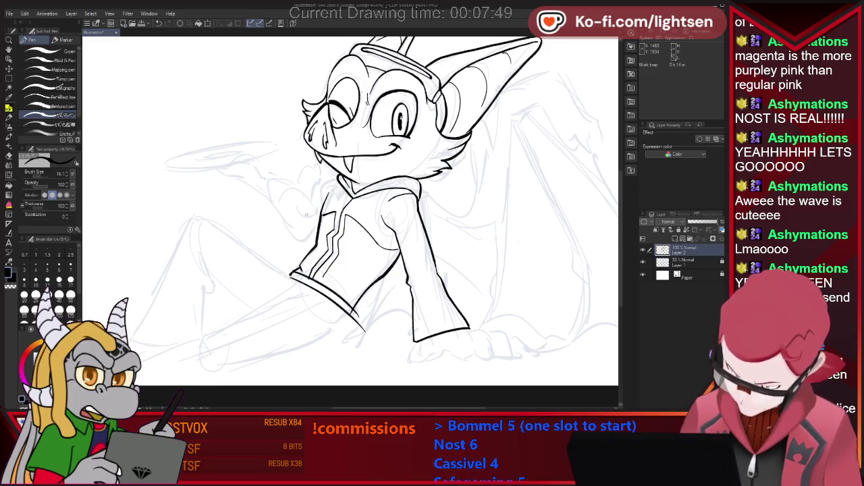
# Add a short stroke at the hood's left edge
pyautogui.press('e')
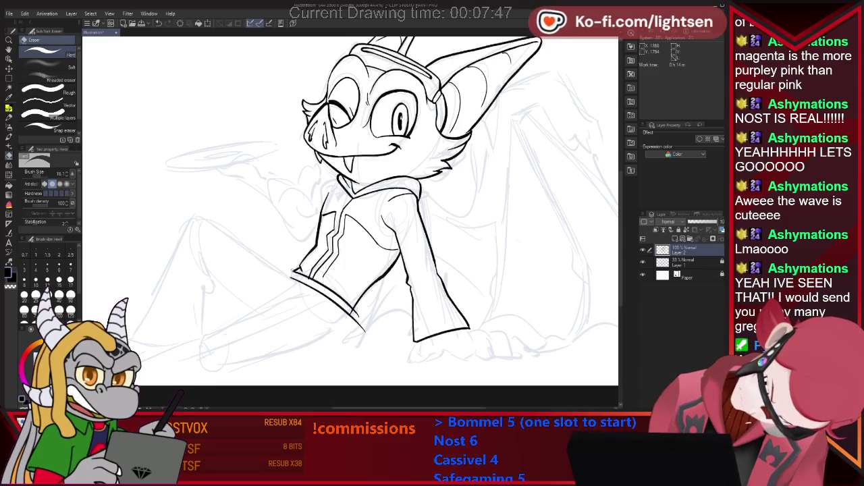
pyautogui.press('p')
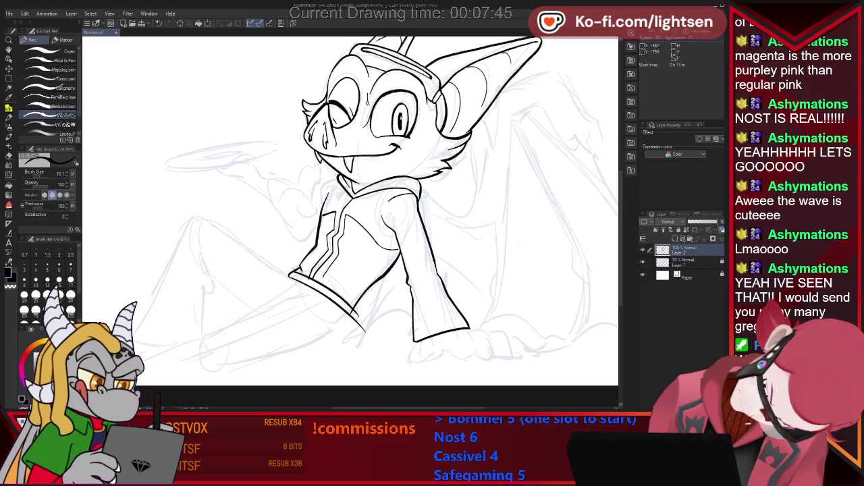
pyautogui.press('e')
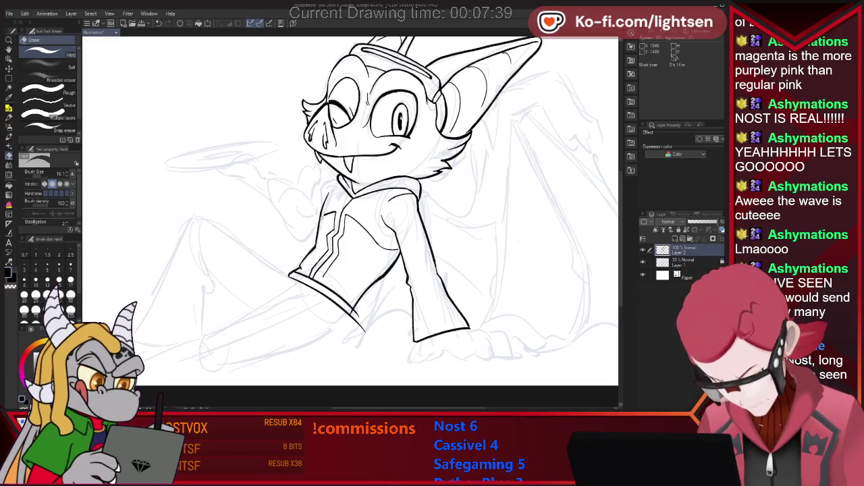
pyautogui.press('p')
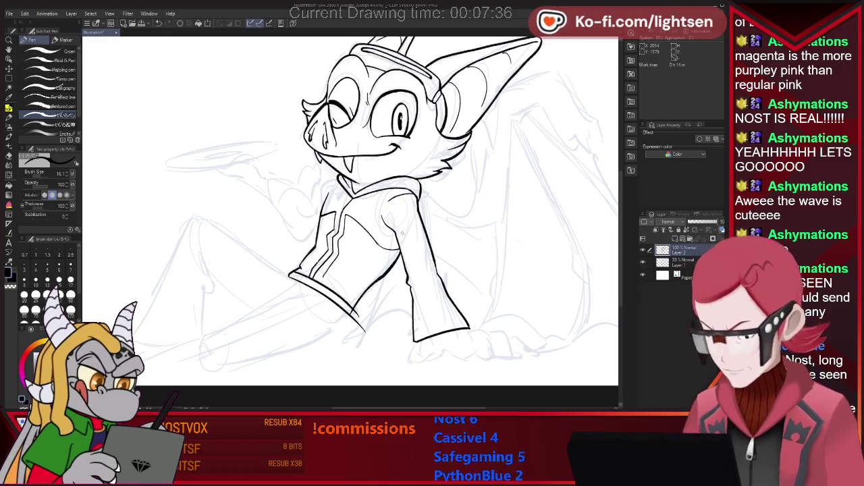
pyautogui.moveTo(322, 184); pyautogui.dragTo(315, 196)
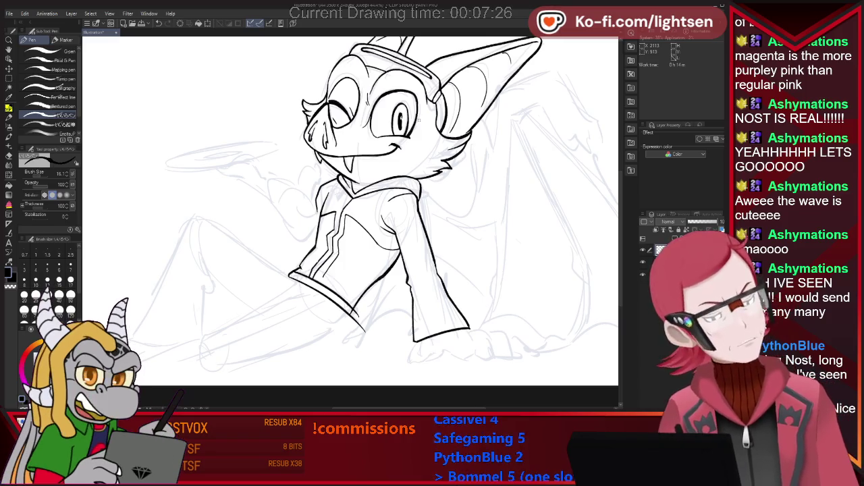
pyautogui.press('e')
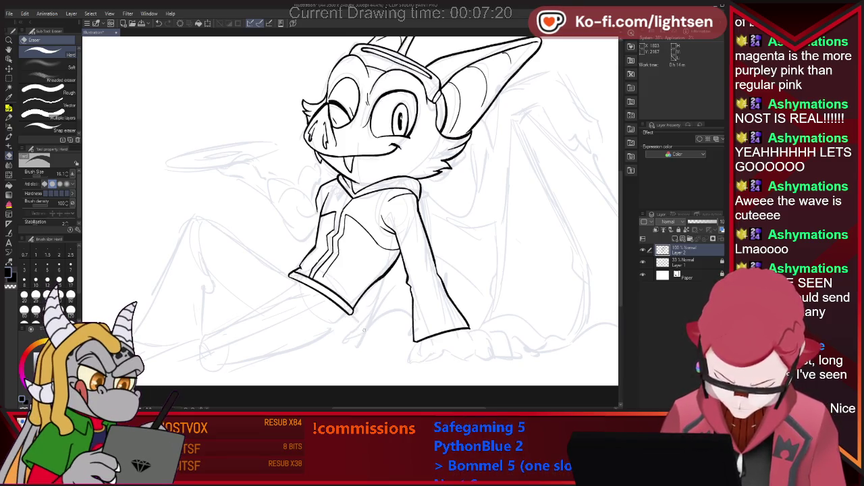
pyautogui.press('p')
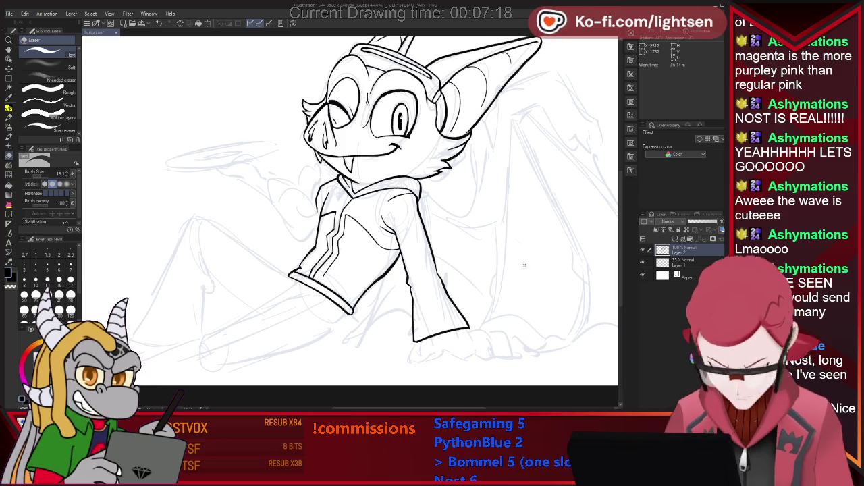
pyautogui.scroll(-3, 349, 203)
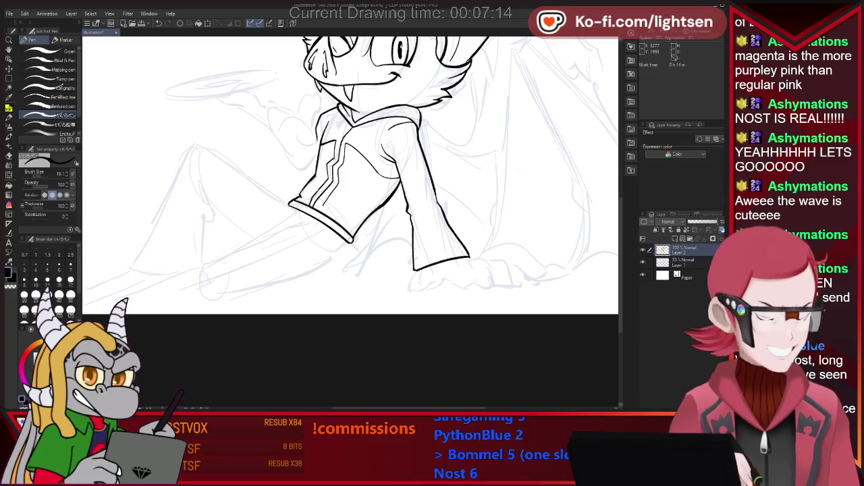
# Ink short curves below the sleeve and the long line along the body's bottom
pyautogui.scroll(-3, 321, 156)
pyautogui.scroll(2, 287, 108)
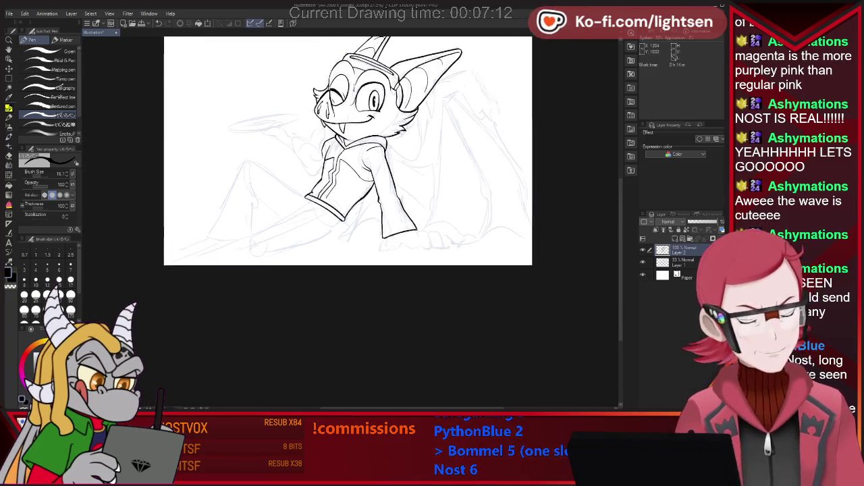
pyautogui.moveTo(349, 231); pyautogui.dragTo(380, 221)
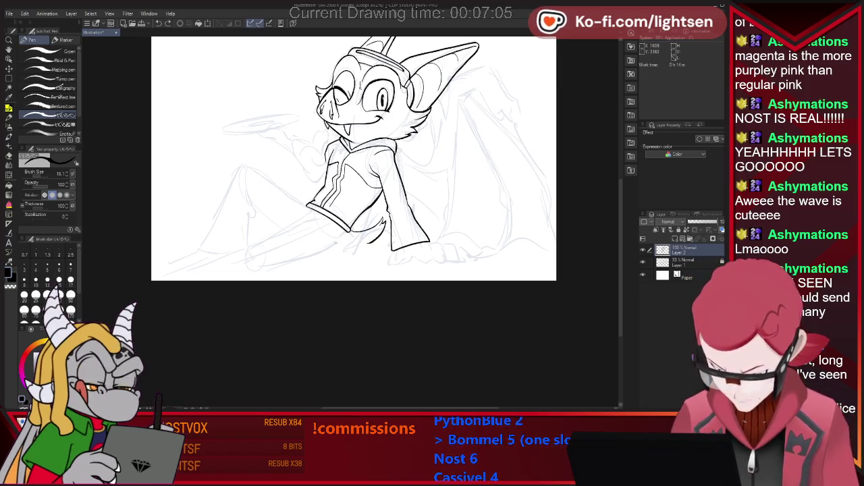
pyautogui.moveTo(336, 241); pyautogui.dragTo(369, 247)
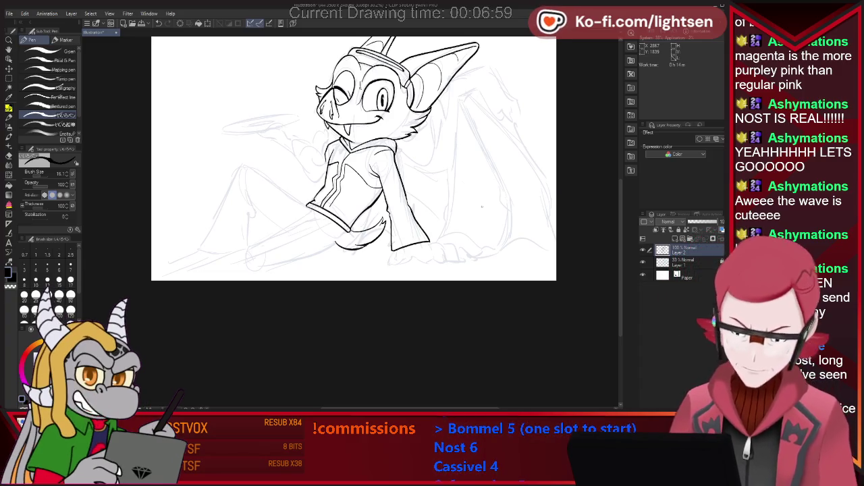
pyautogui.moveTo(280, 261); pyautogui.dragTo(337, 247)
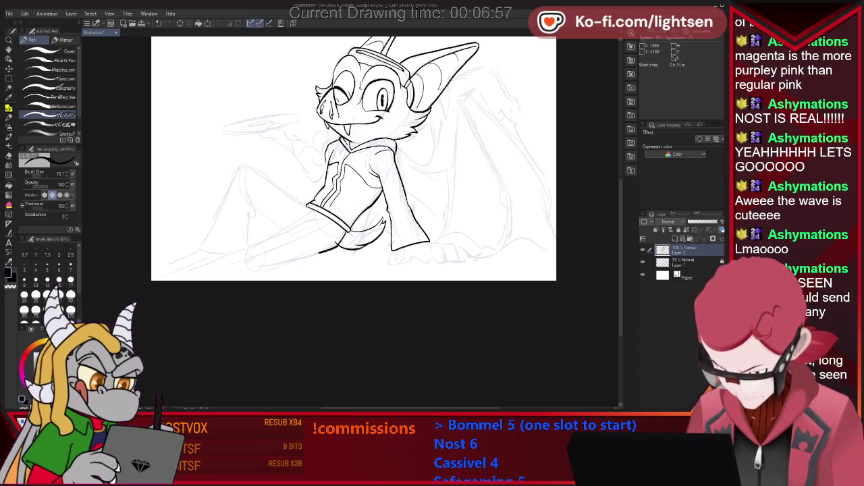
pyautogui.press('e')
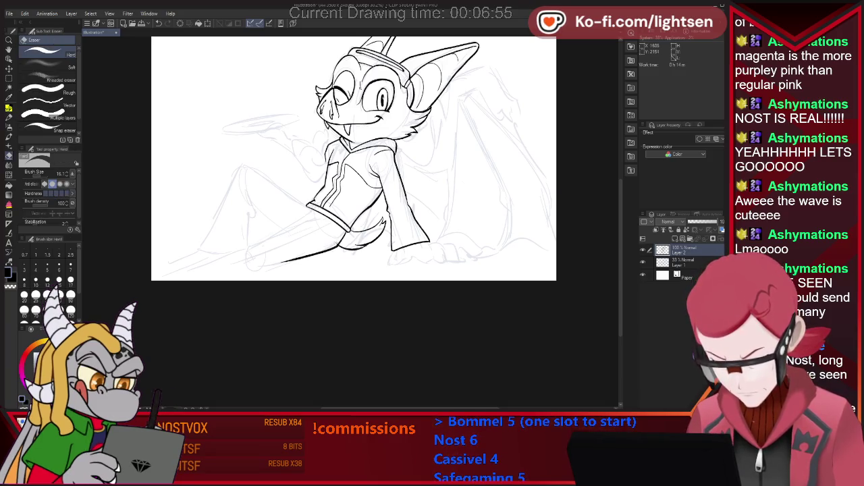
pyautogui.press('p')
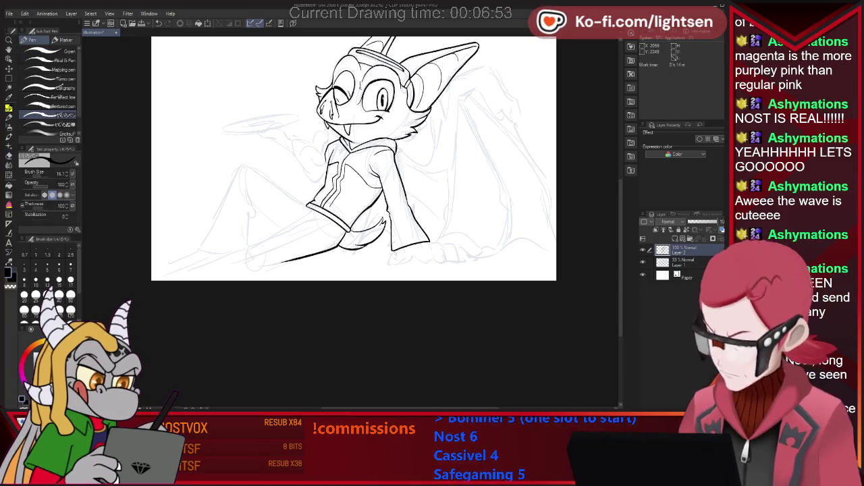
# Extend the foot's bottom edge rightward and close the foot outline's right end
pyautogui.press('e')
pyautogui.press('p')
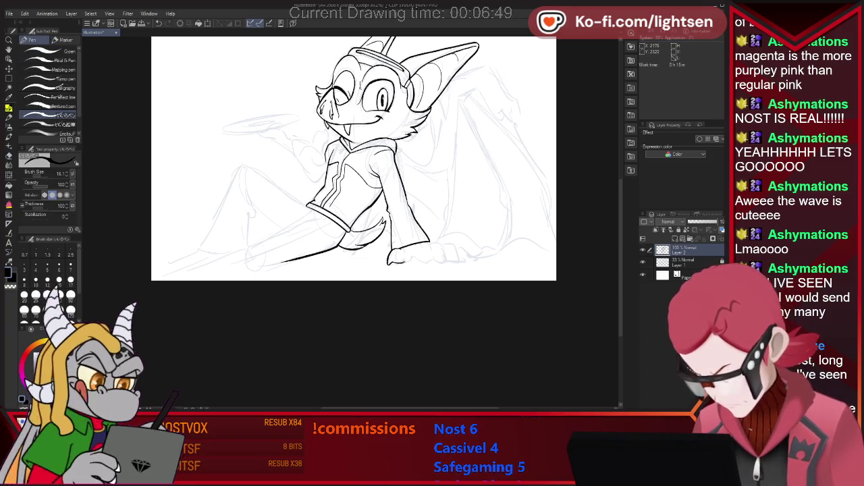
pyautogui.press('e')
pyautogui.press('p')
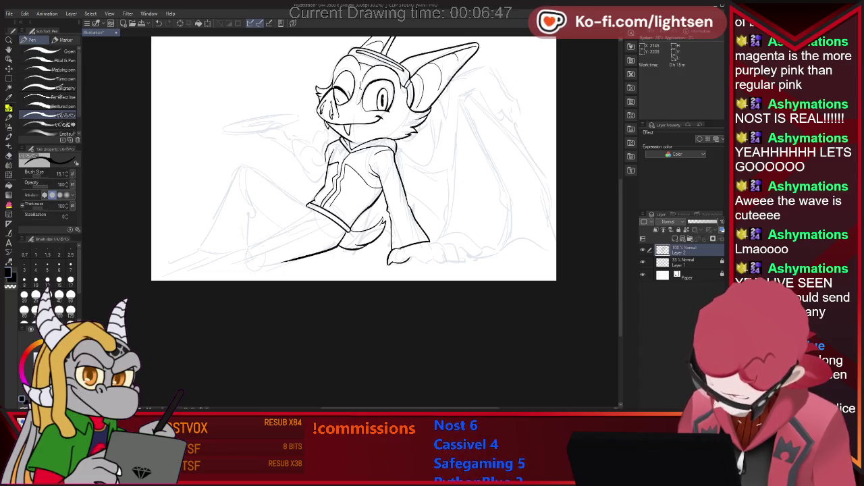
pyautogui.moveTo(407, 261); pyautogui.dragTo(444, 251)
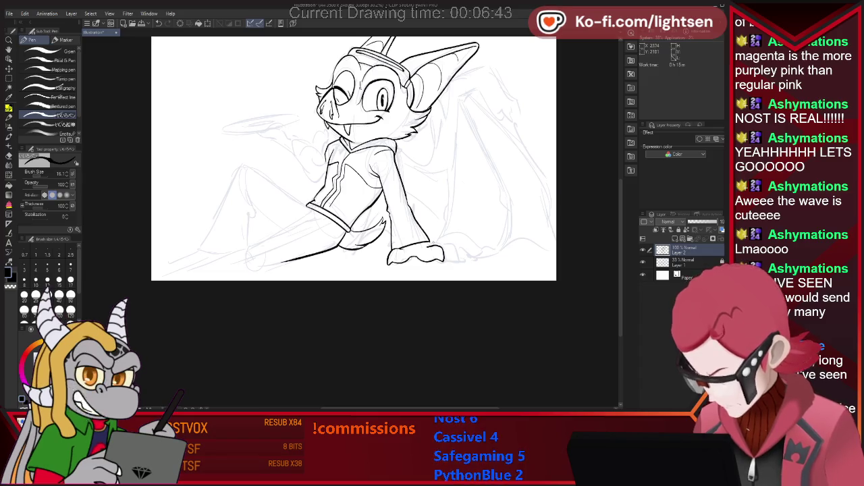
pyautogui.press('e')
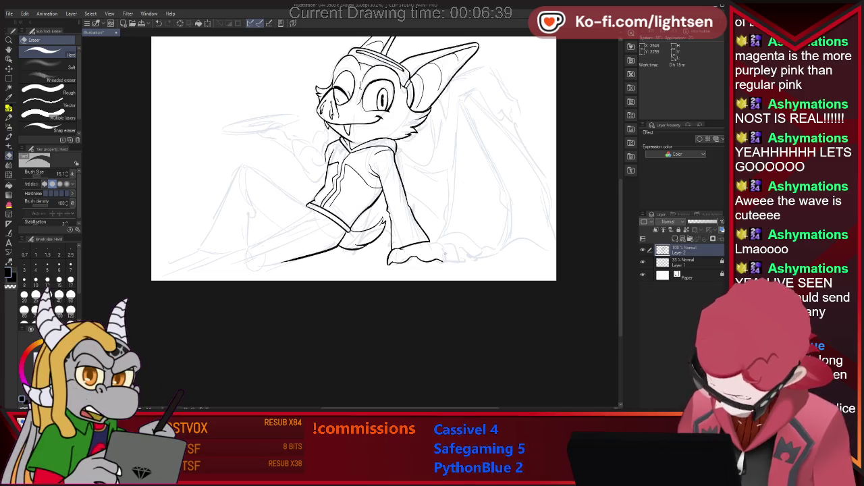
pyautogui.press('p')
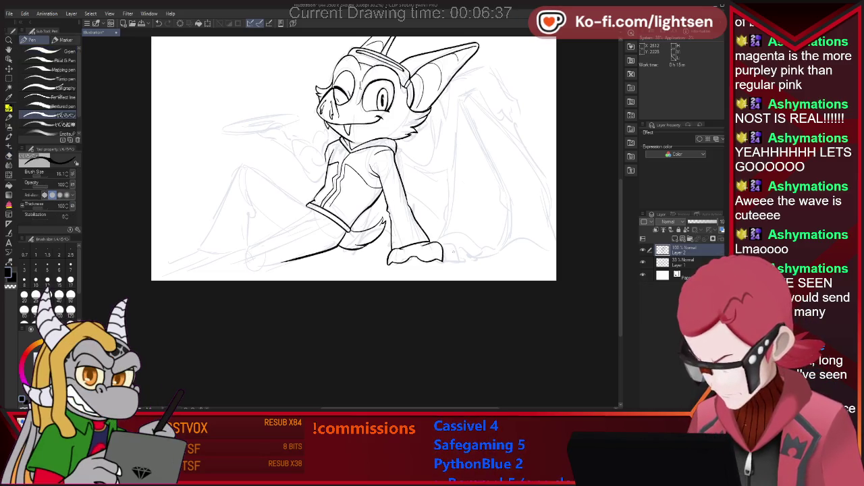
pyautogui.moveTo(441, 248); pyautogui.dragTo(443, 261)
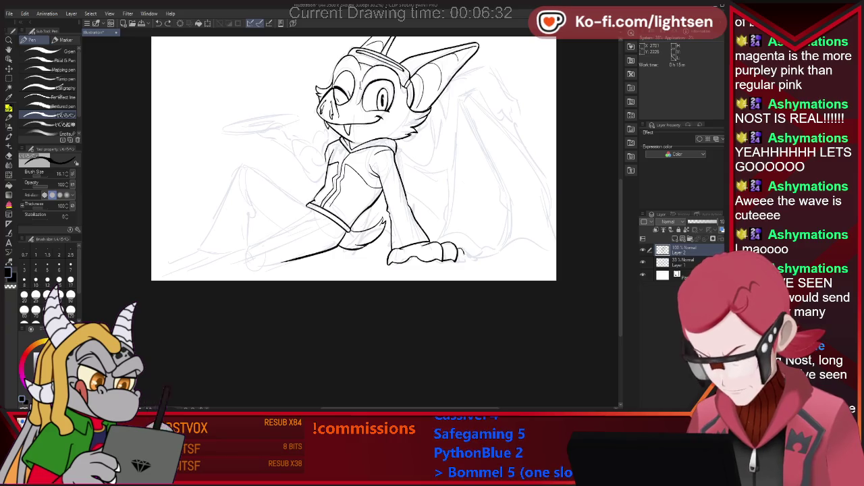
pyautogui.press('e')
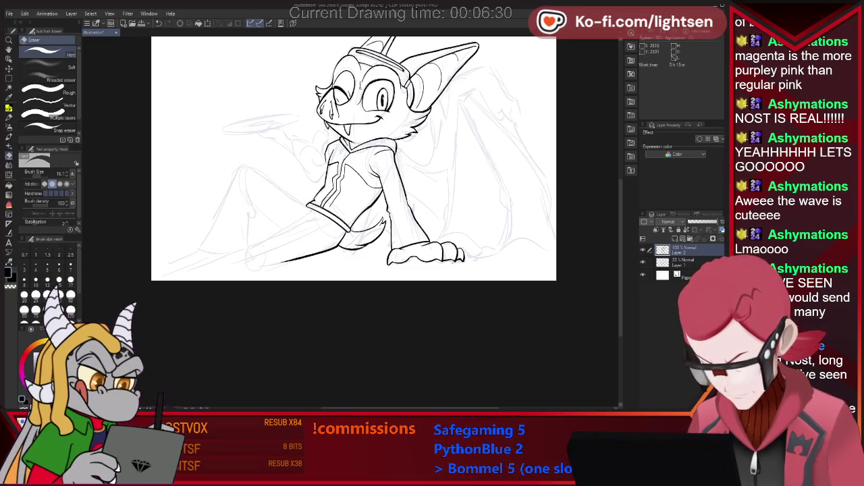
pyautogui.press('p')
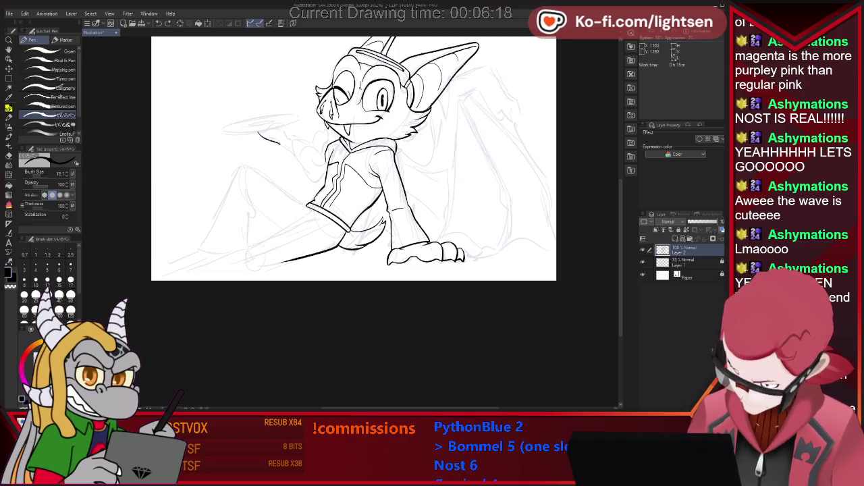
# Lengthen the raised arm and ink the curve of the raised hand
pyautogui.moveTo(280, 143)
pyautogui.mouseDown()
pyautogui.moveTo(295, 156)
pyautogui.moveTo(314, 145)
pyautogui.moveTo(324, 157)
pyautogui.mouseUp()
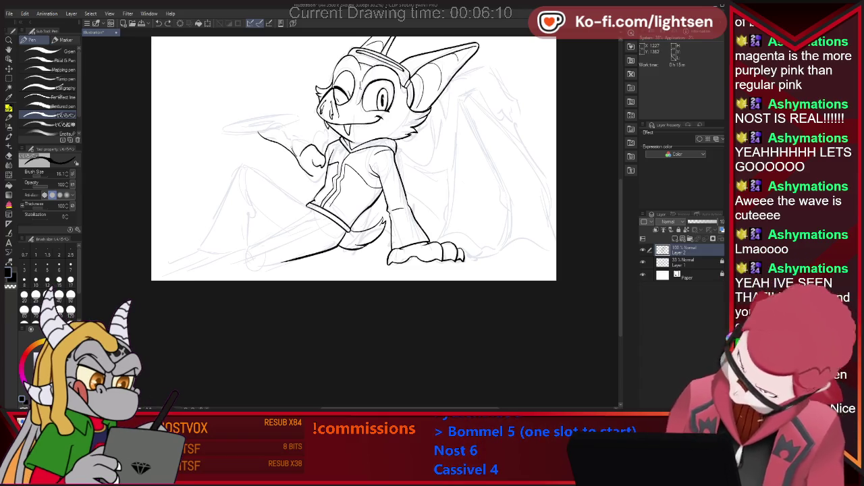
pyautogui.moveTo(300, 138); pyautogui.dragTo(296, 153)
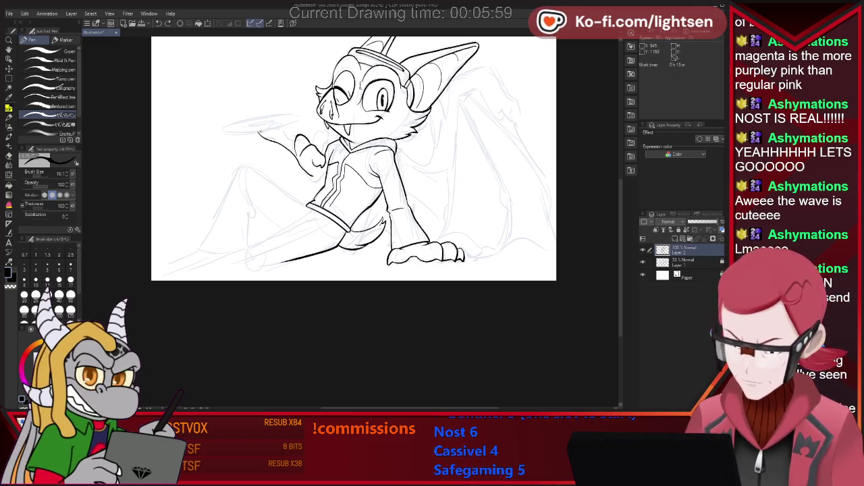
pyautogui.press('e')
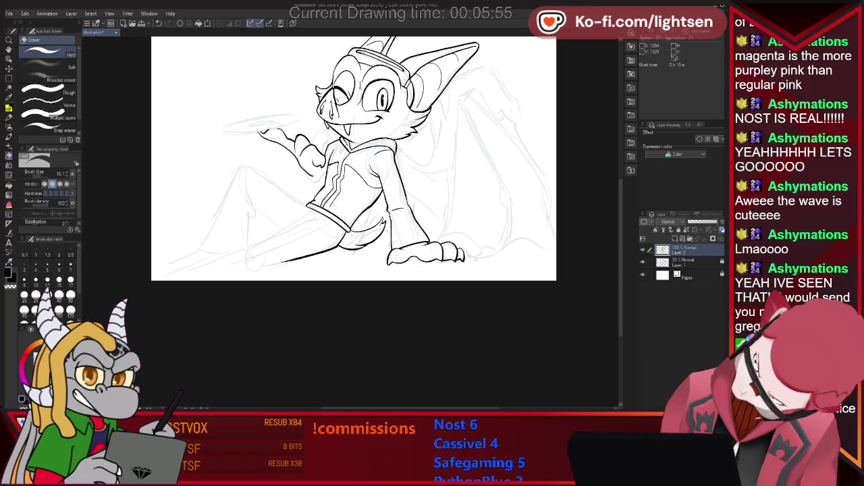
pyautogui.press('p')
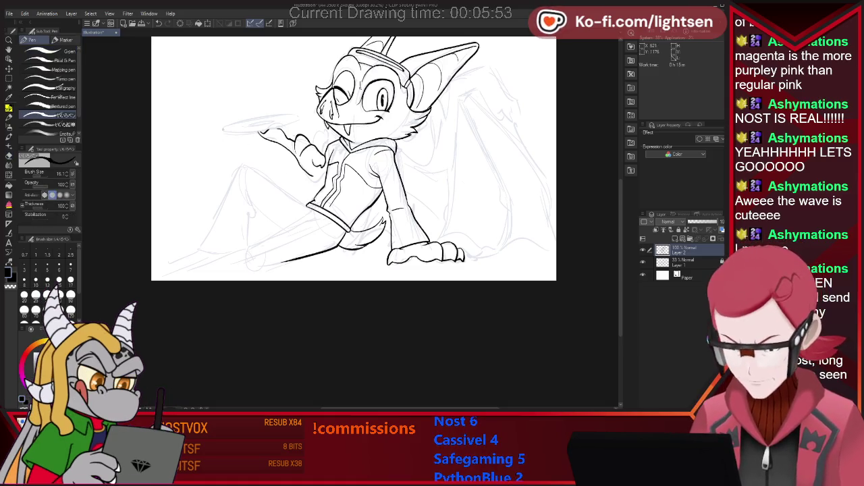
# Ink the record tray's upper edge, undoing and redrawing it darker
pyautogui.moveTo(223, 131); pyautogui.dragTo(305, 121)
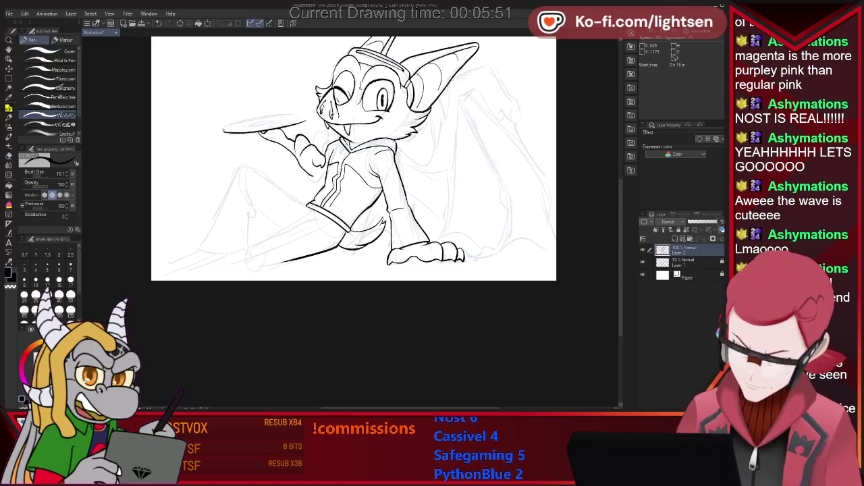
pyautogui.moveTo(236, 127); pyautogui.dragTo(301, 119)
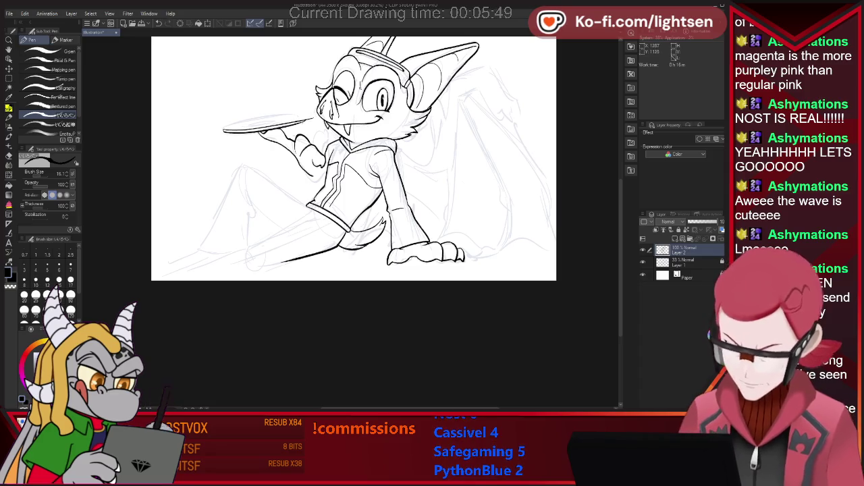
pyautogui.press('e')
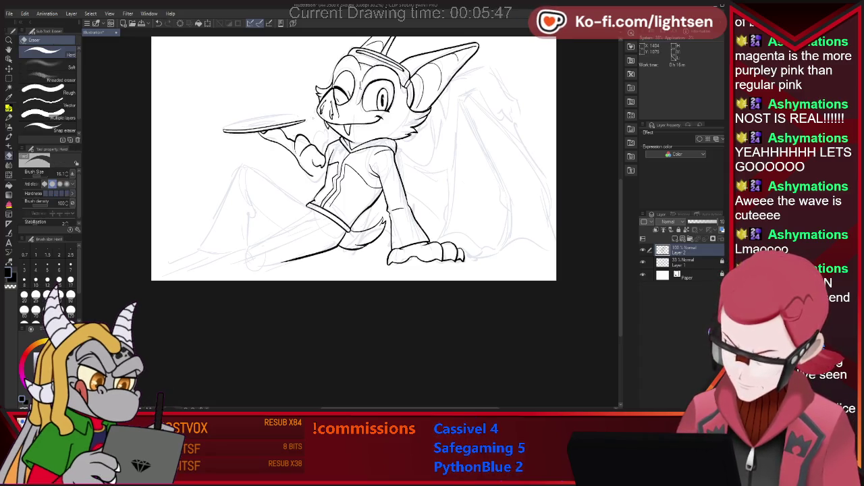
pyautogui.press('p')
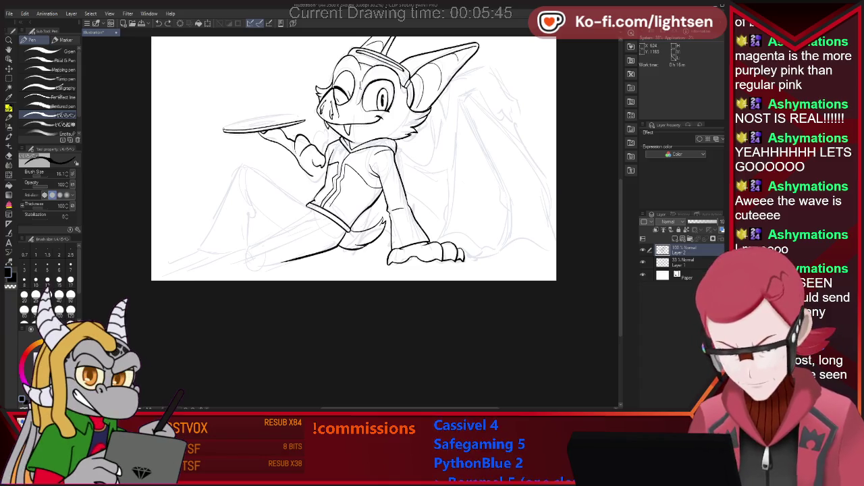
pyautogui.hotkey('ctrl', 'z')
pyautogui.moveTo(223, 128); pyautogui.dragTo(304, 119)
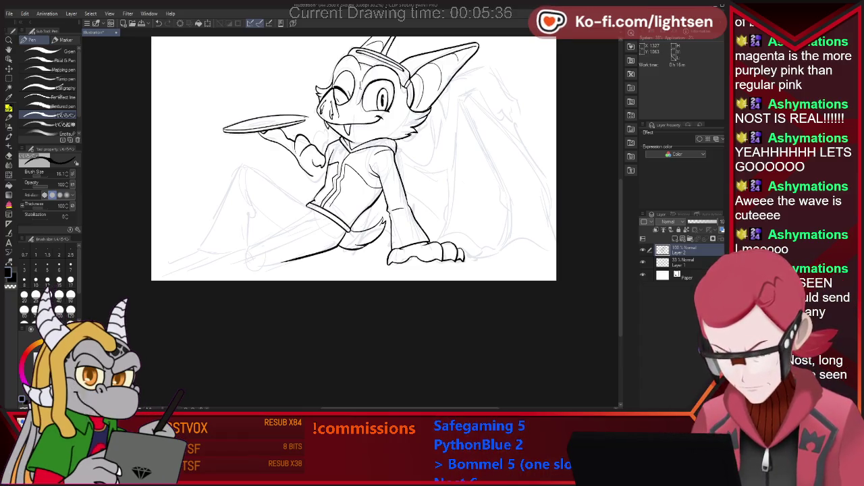
pyautogui.press('e')
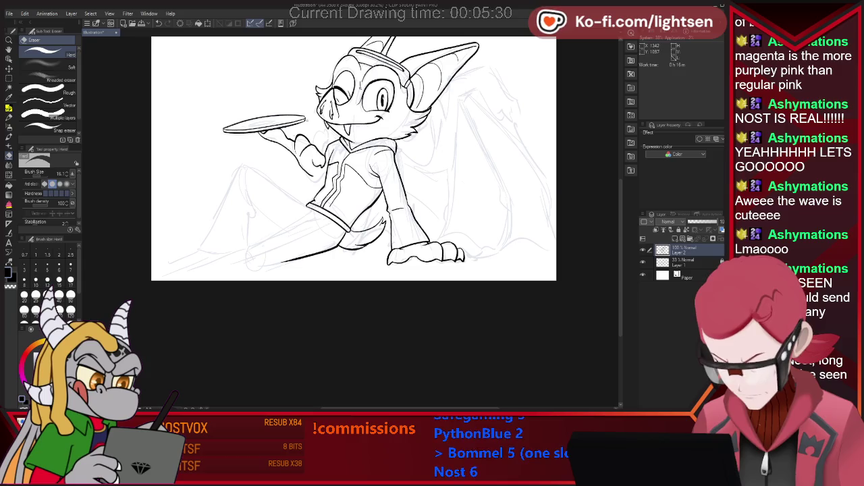
pyautogui.press('p')
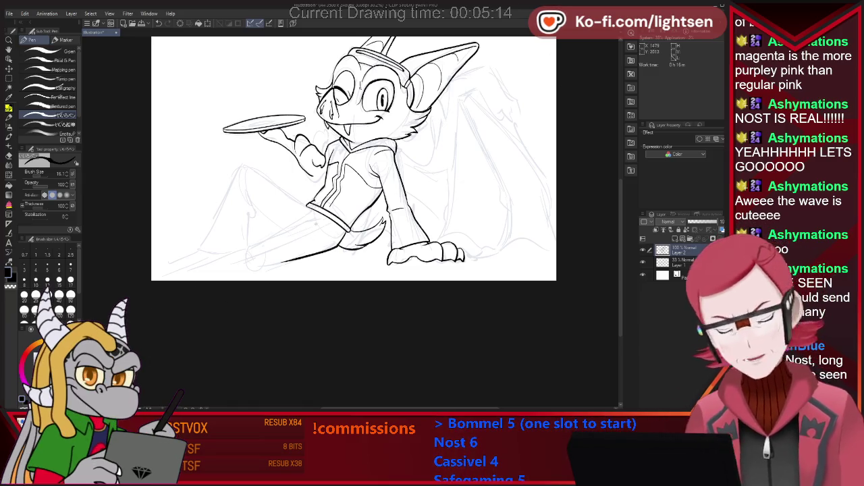
# Ink the outstretched leg's upper line and a short line near the bottom edge; shrink the eraser to 44.3
pyautogui.moveTo(305, 221); pyautogui.dragTo(245, 247)
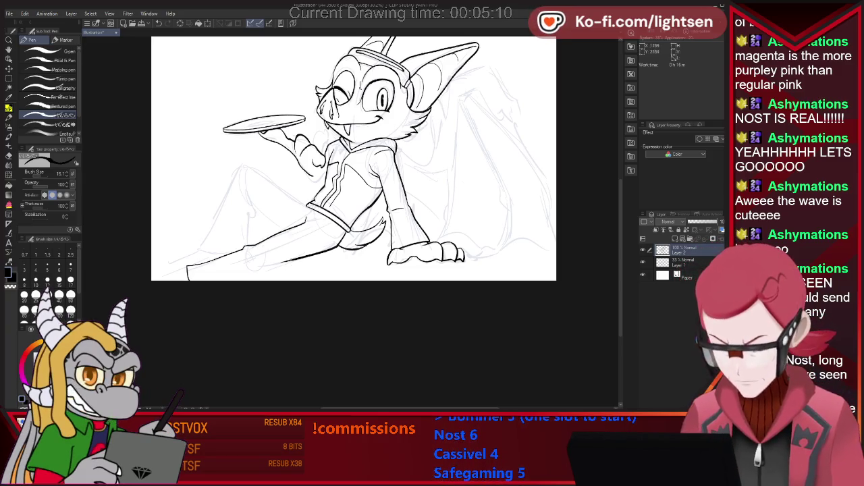
pyautogui.moveTo(267, 266); pyautogui.dragTo(245, 276)
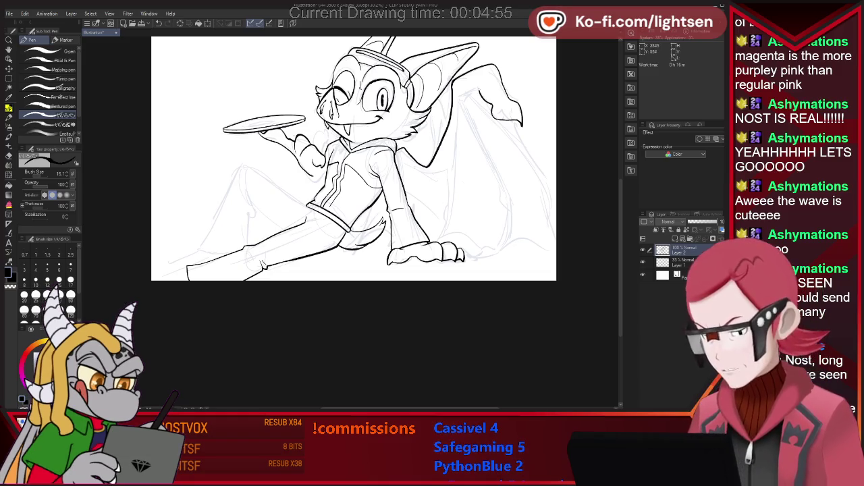
pyautogui.press('e')
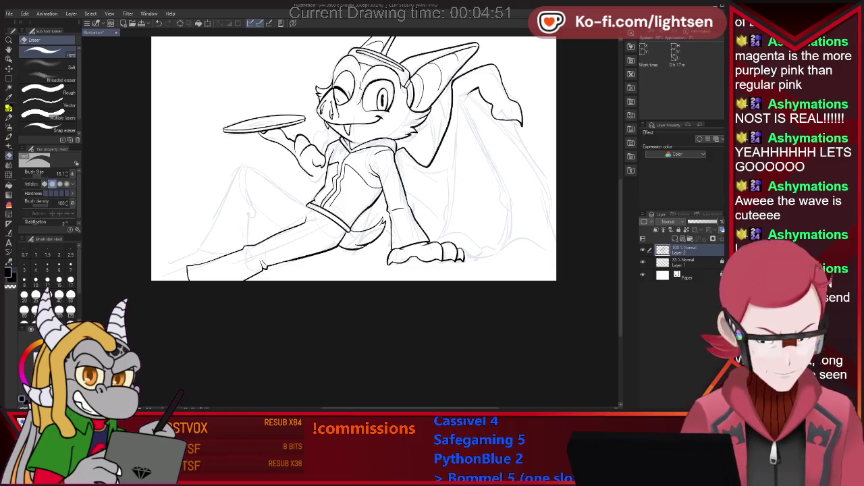
pyautogui.press('[')
pyautogui.press('[')
pyautogui.press('[')
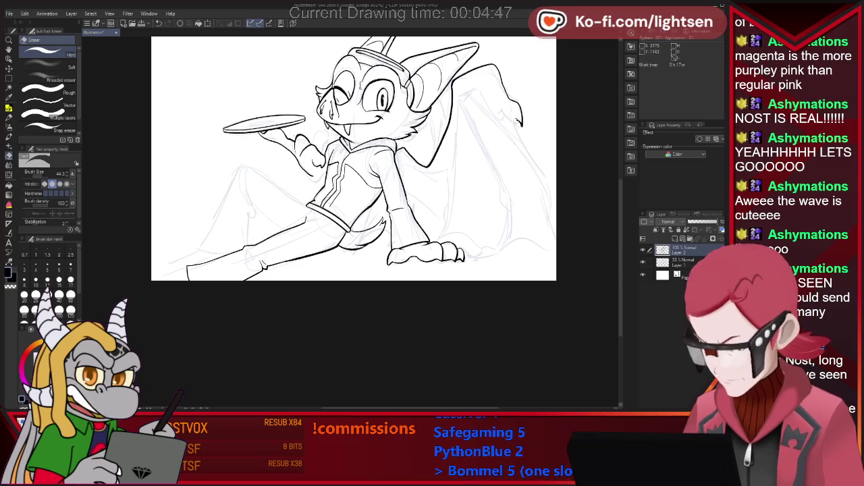
# Erase part of a sketch line near the wing, alternating between pen and eraser
pyautogui.press('p')
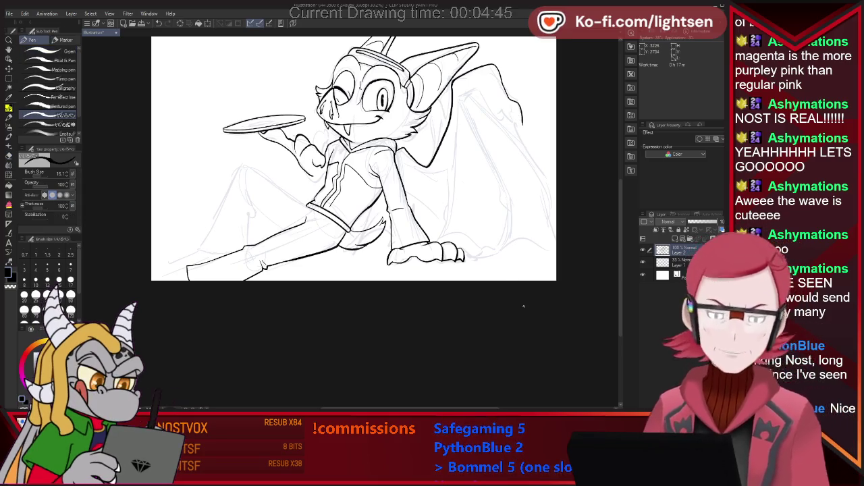
pyautogui.press('e')
pyautogui.moveTo(451, 86); pyautogui.dragTo(438, 154)
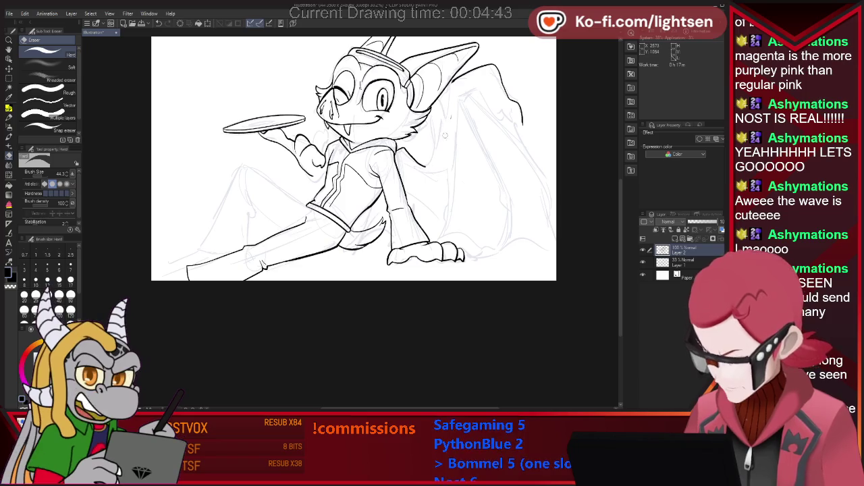
pyautogui.press('p')
pyautogui.press('e')
pyautogui.press('p')
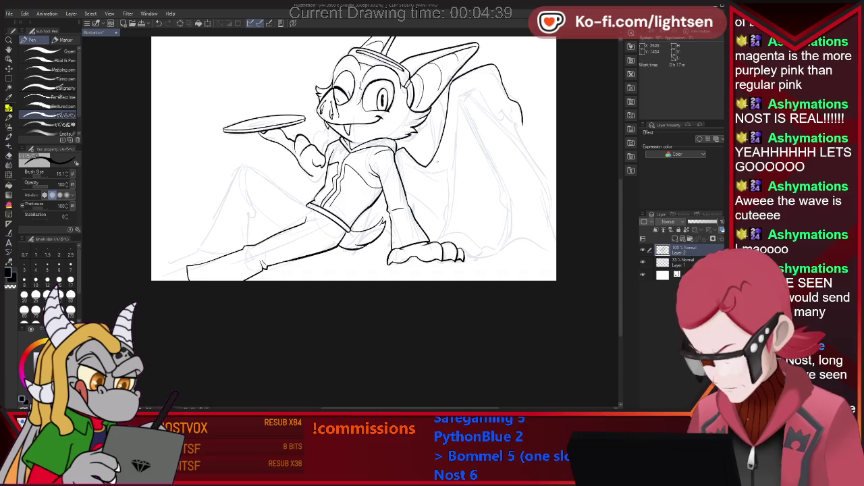
pyautogui.press('e')
pyautogui.press('p')
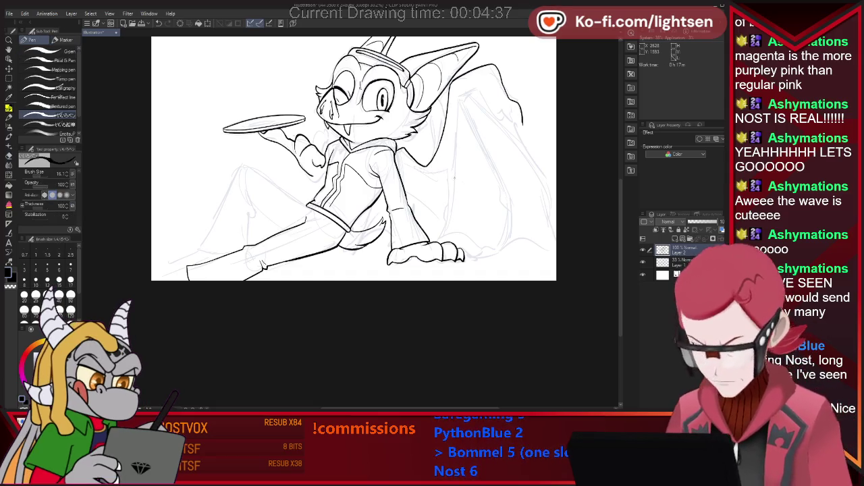
pyautogui.press('e')
pyautogui.press('p')
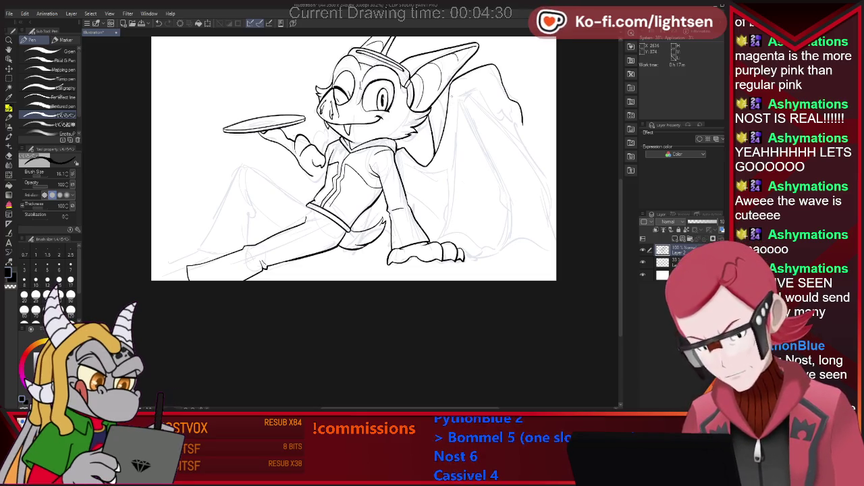
pyautogui.press('e')
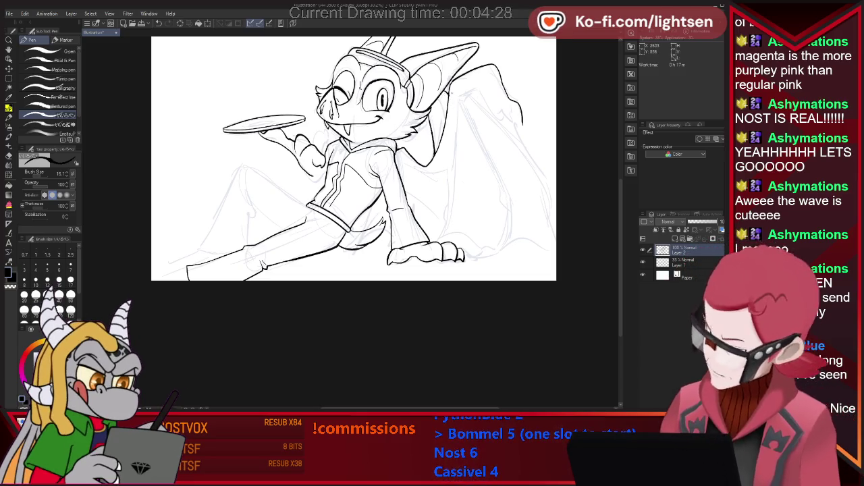
pyautogui.press('p')
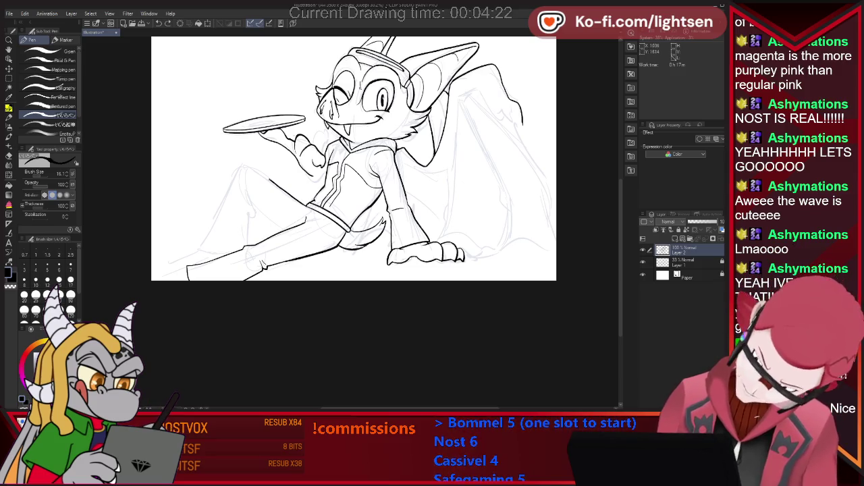
# Ink part of the raised leg, undoing a misplaced thigh line
pyautogui.moveTo(238, 169); pyautogui.dragTo(310, 203)
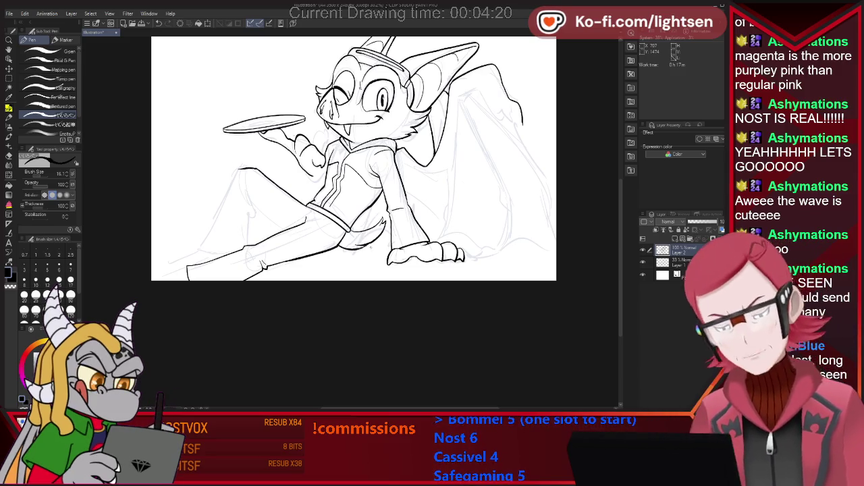
pyautogui.hotkey('ctrl', 'z')
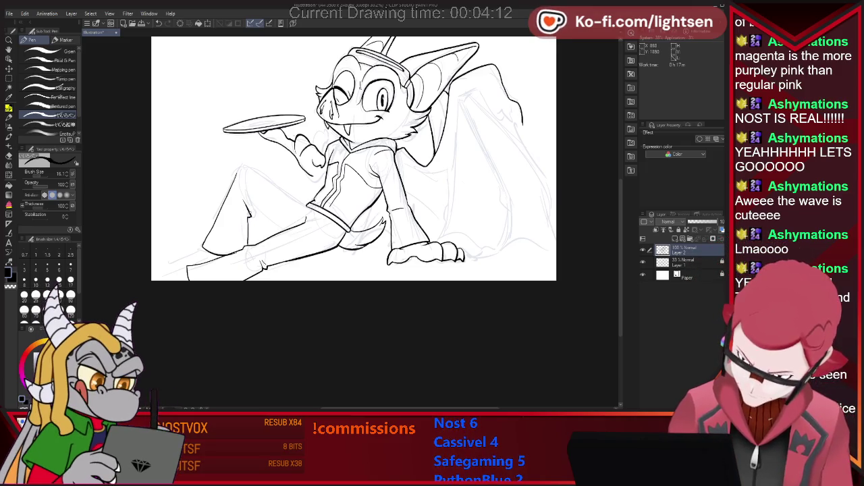
pyautogui.moveTo(247, 186); pyautogui.dragTo(252, 203)
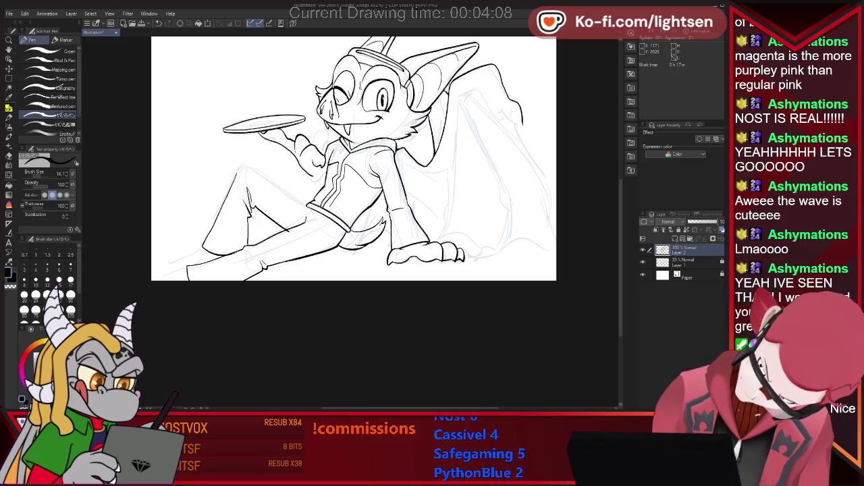
# Ink the outline of the raised arm after several pen/eraser toggles
pyautogui.press('e')
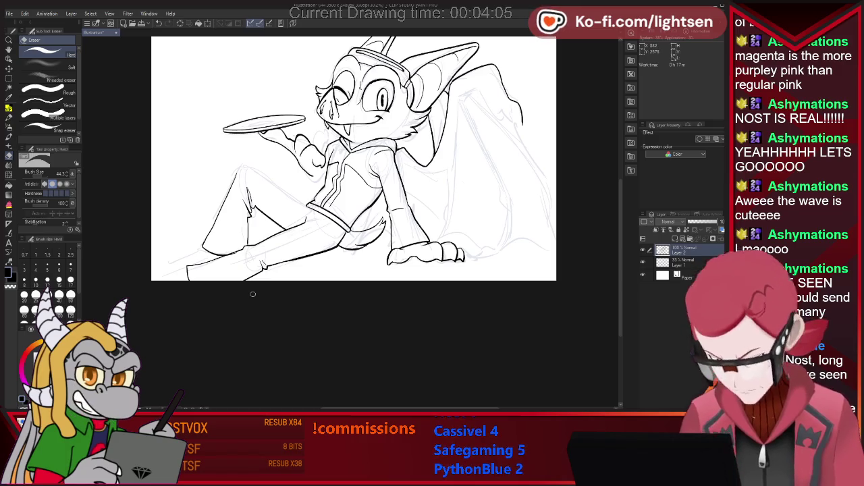
pyautogui.press('p')
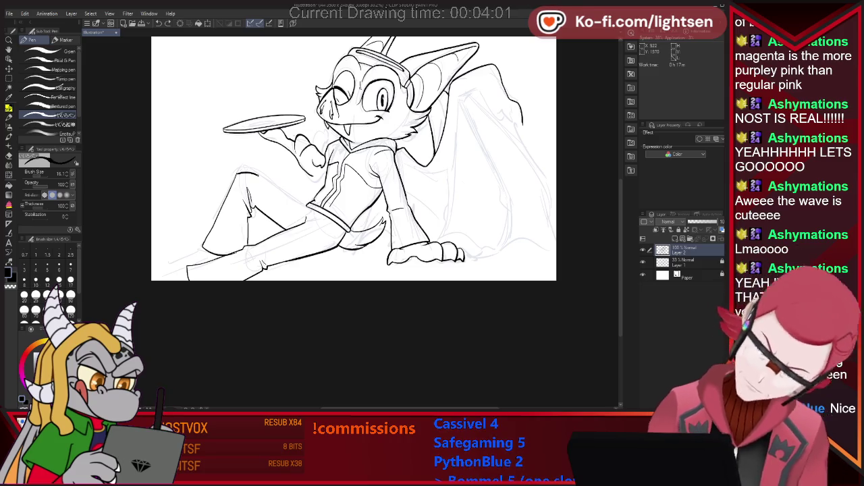
pyautogui.press('e')
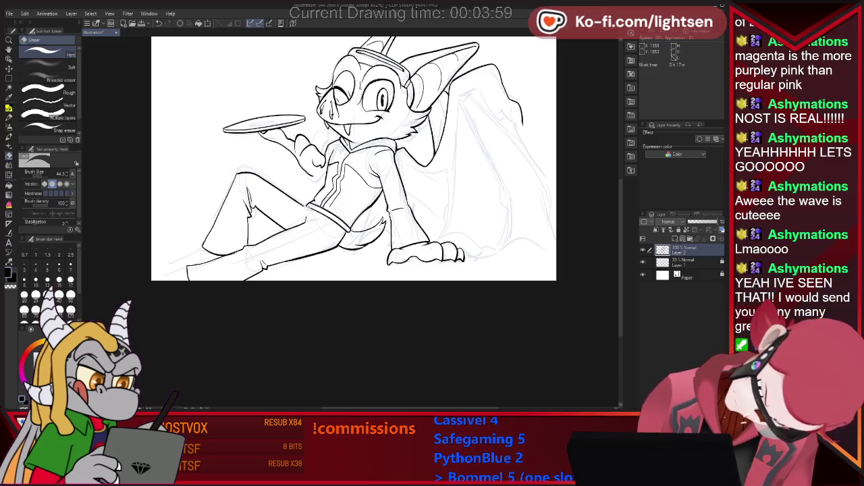
pyautogui.press('p')
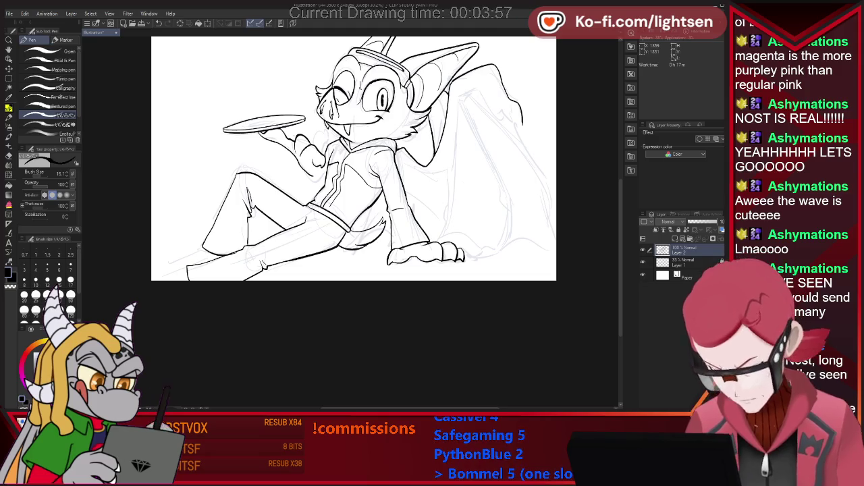
pyautogui.press('e')
pyautogui.press('p')
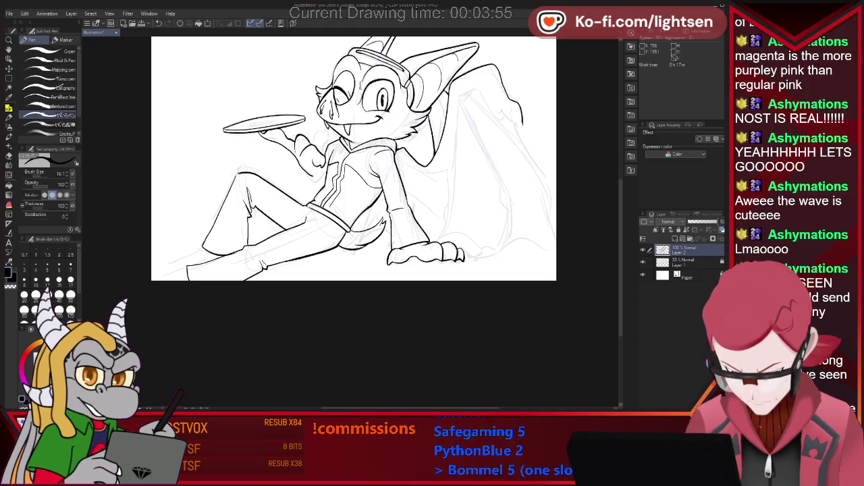
pyautogui.press('e')
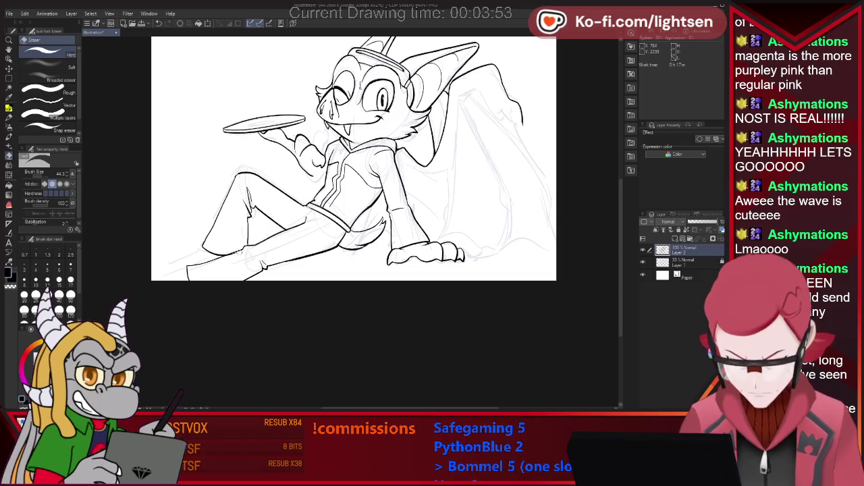
pyautogui.press('p')
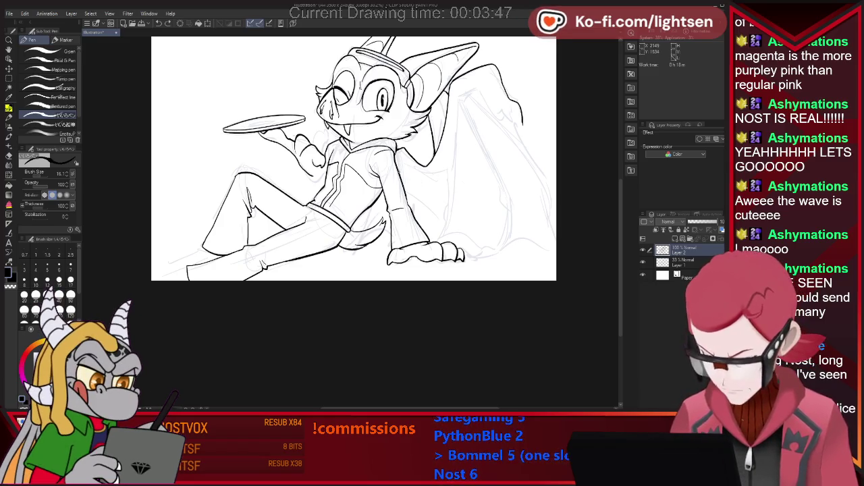
pyautogui.moveTo(458, 126); pyautogui.dragTo(445, 165)
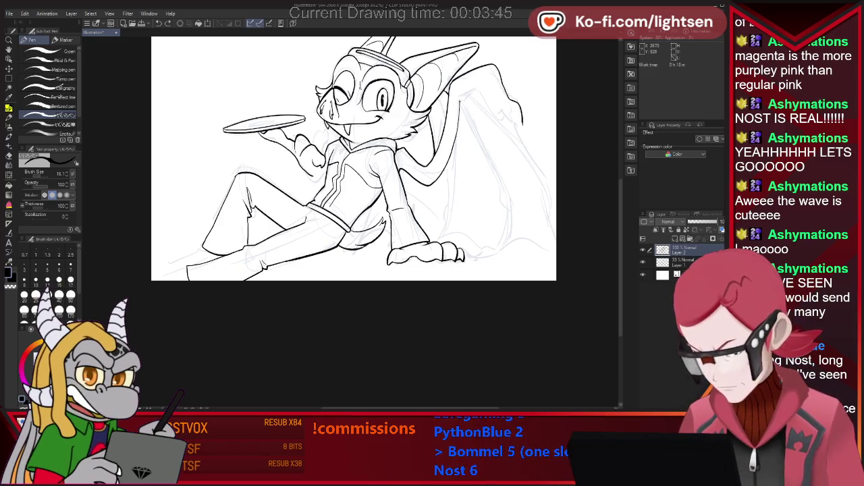
# Ink the top of the raised arm, then undo seven unwanted strokes around the hand
pyautogui.moveTo(461, 99); pyautogui.dragTo(483, 85)
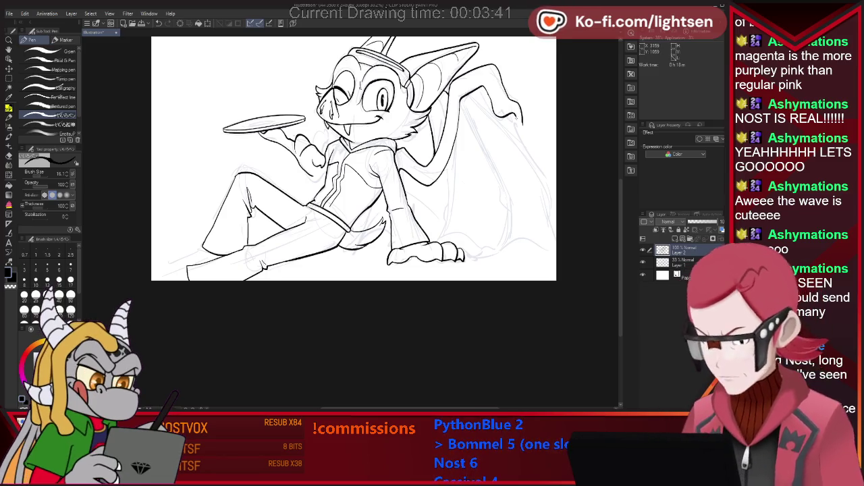
pyautogui.press('e')
pyautogui.press('p')
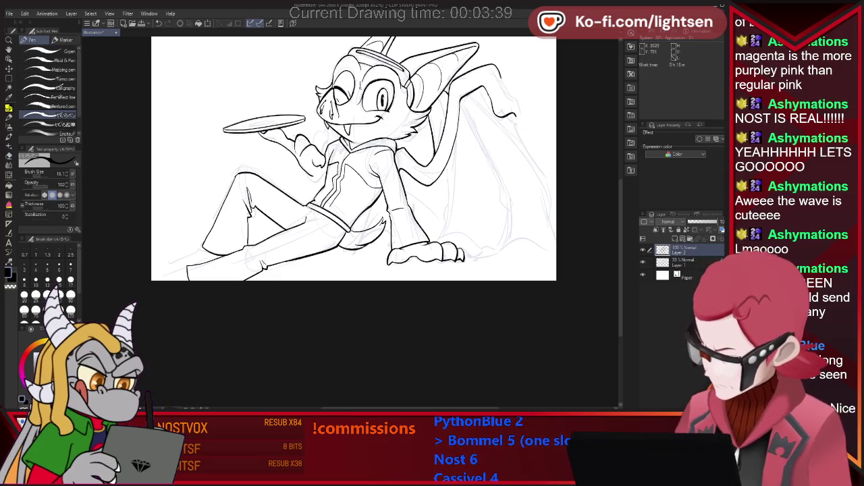
pyautogui.hotkey('ctrl', 'z')
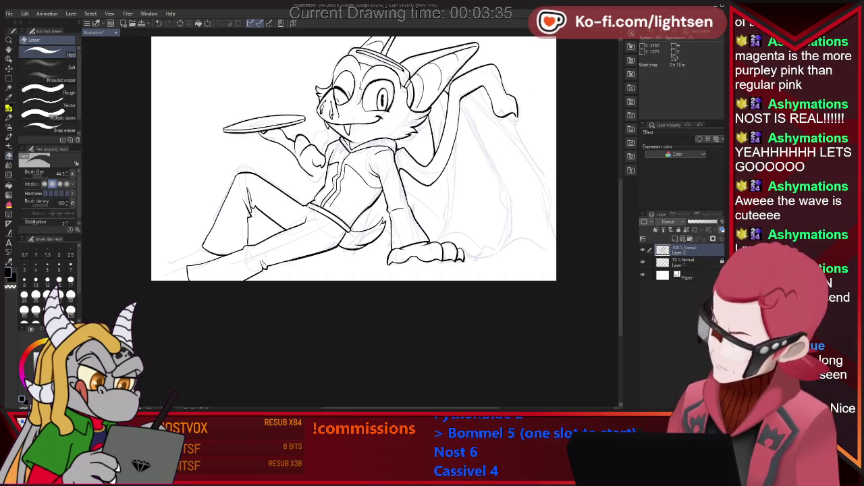
pyautogui.hotkey('ctrl', 'z')
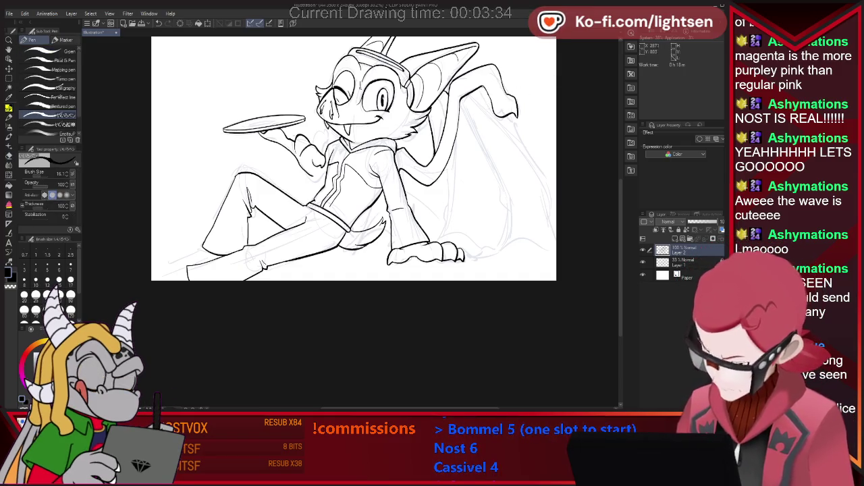
pyautogui.hotkey('ctrl', 'z')
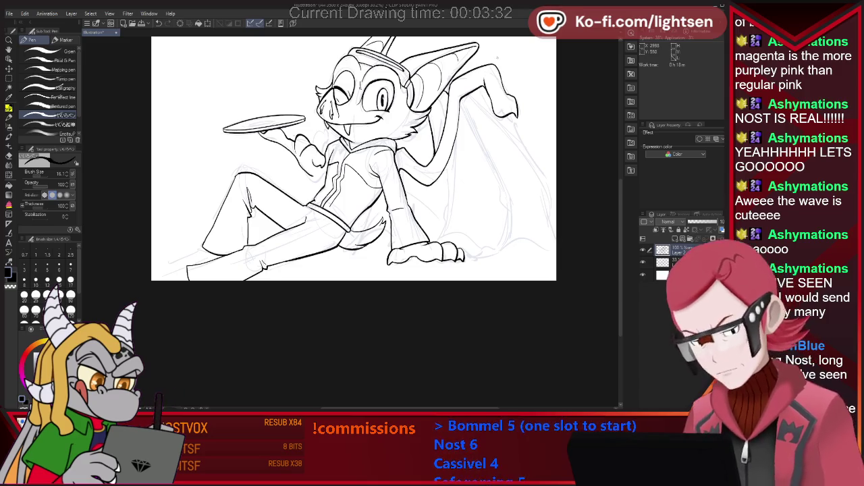
pyautogui.hotkey('ctrl', 'z')
pyautogui.hotkey('ctrl', 'z')
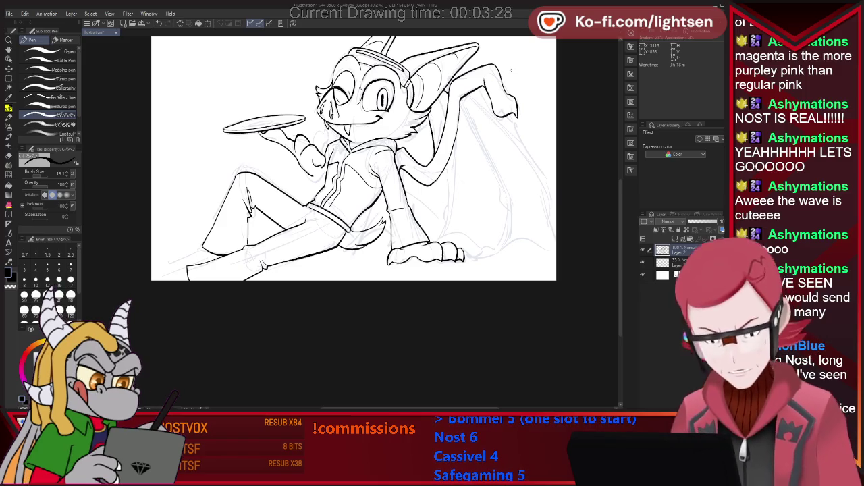
pyautogui.hotkey('ctrl', 'z')
pyautogui.hotkey('ctrl', 'z')
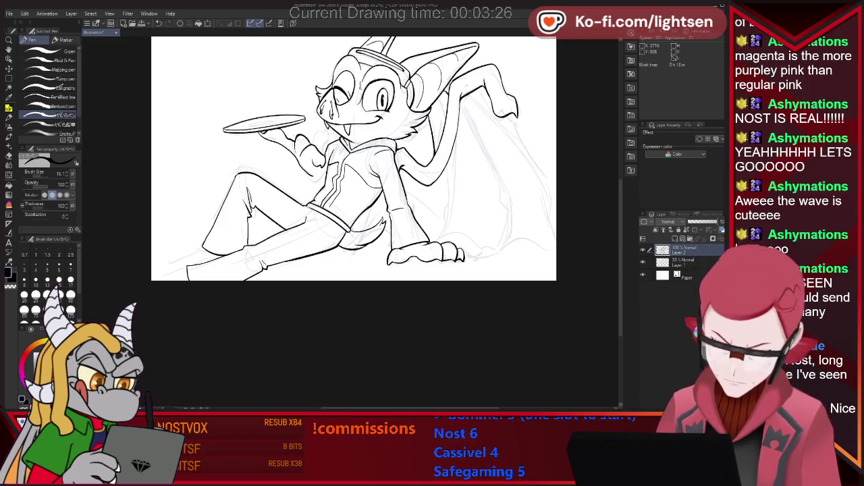
pyautogui.hotkey('ctrl', 'z')
pyautogui.hotkey('ctrl', 'z')
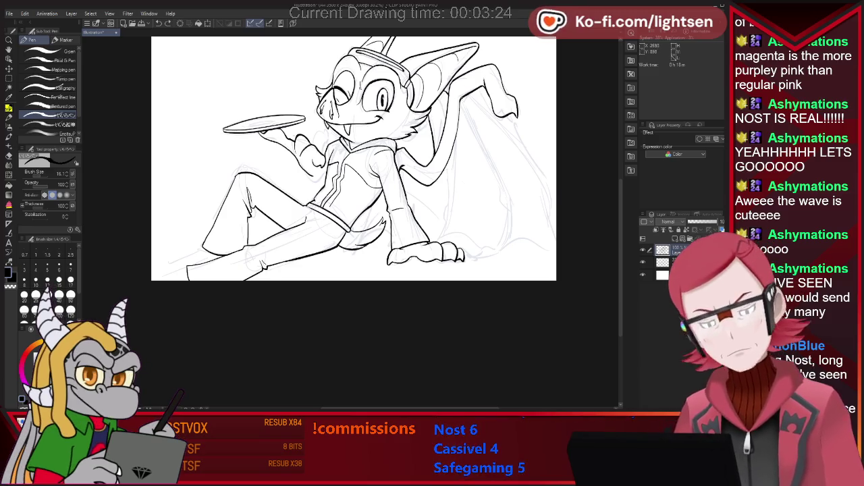
pyautogui.hotkey('ctrl', 'z')
pyautogui.hotkey('ctrl', 'z')
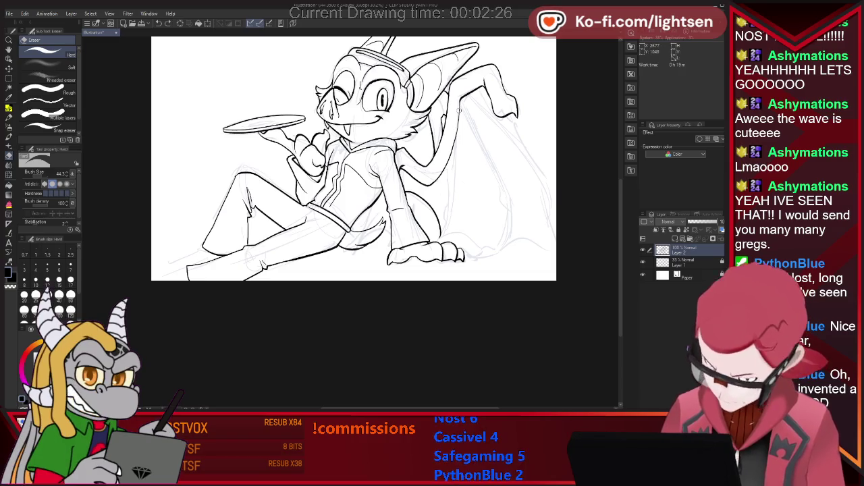
# Ink a line along the tail behind the body, then its long downward curve
pyautogui.press('p')
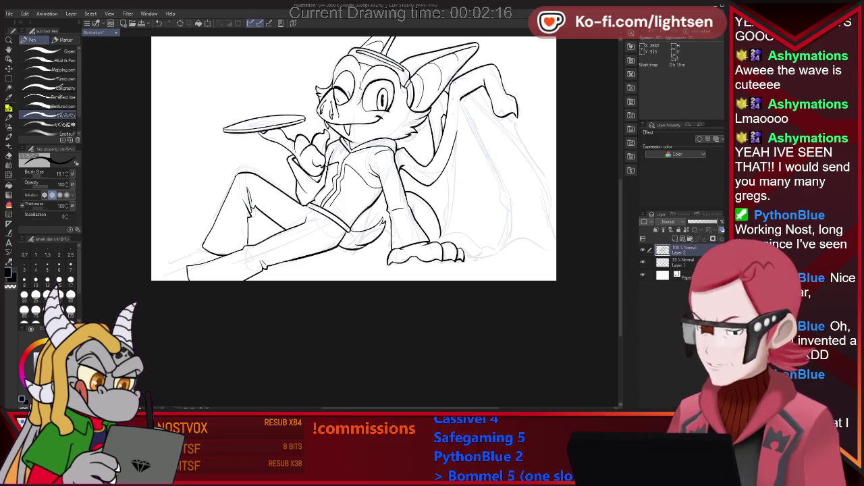
pyautogui.moveTo(457, 116); pyautogui.dragTo(454, 150)
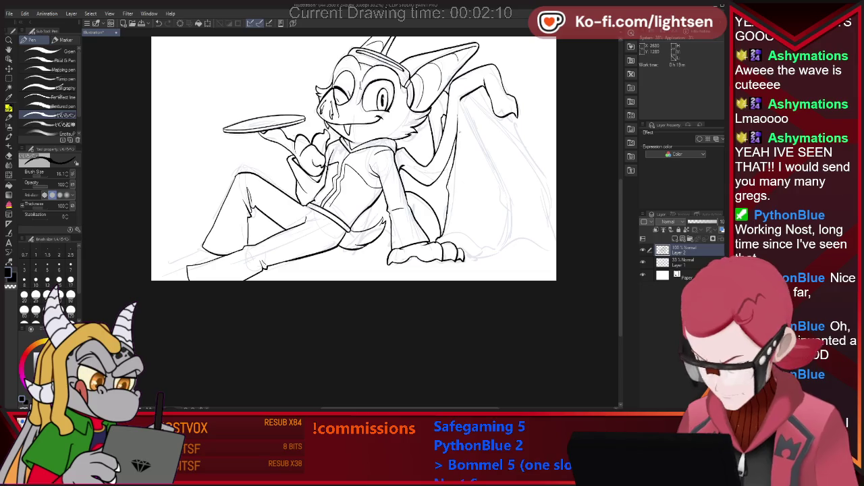
pyautogui.press('e')
pyautogui.press('p')
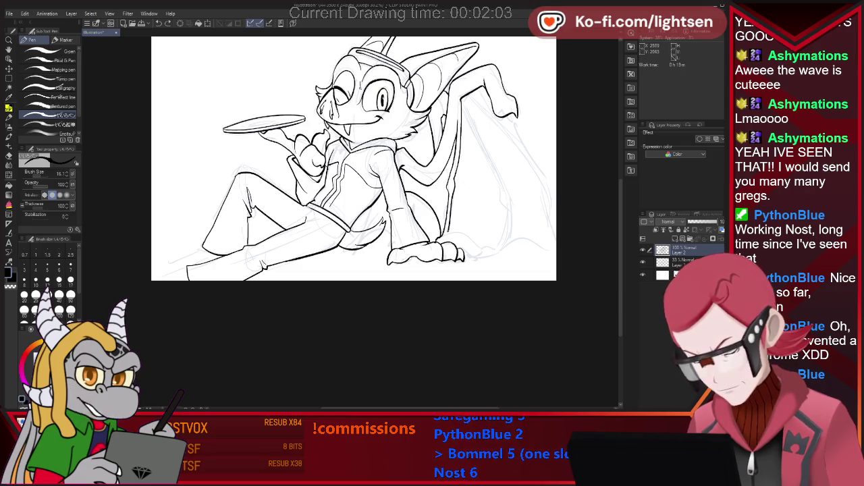
pyautogui.press('e')
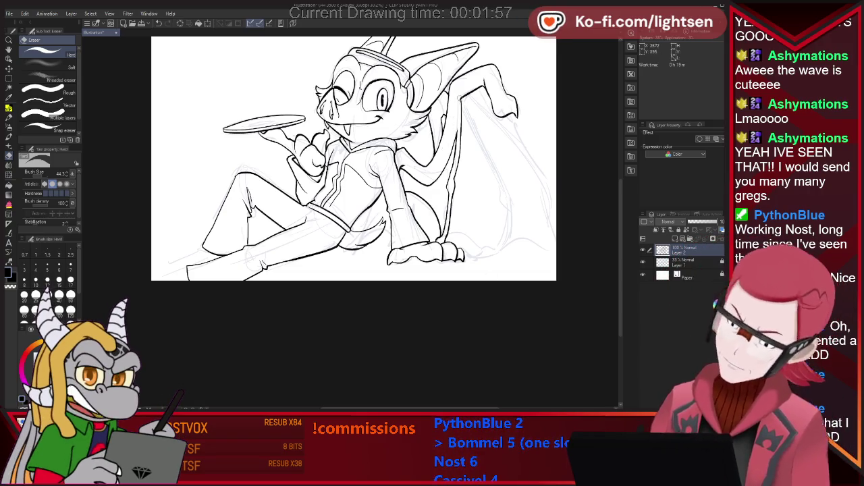
pyautogui.press('p')
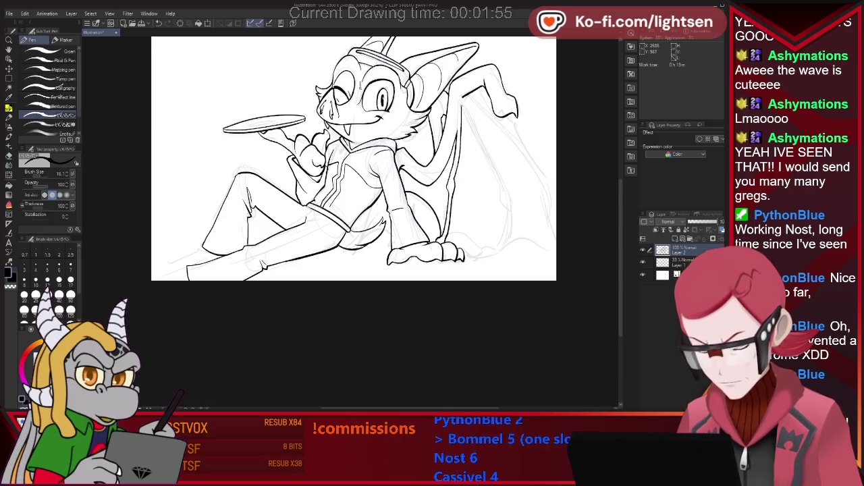
pyautogui.moveTo(465, 108)
pyautogui.mouseDown()
pyautogui.moveTo(496, 173)
pyautogui.moveTo(505, 238)
pyautogui.moveTo(485, 254)
pyautogui.mouseUp()
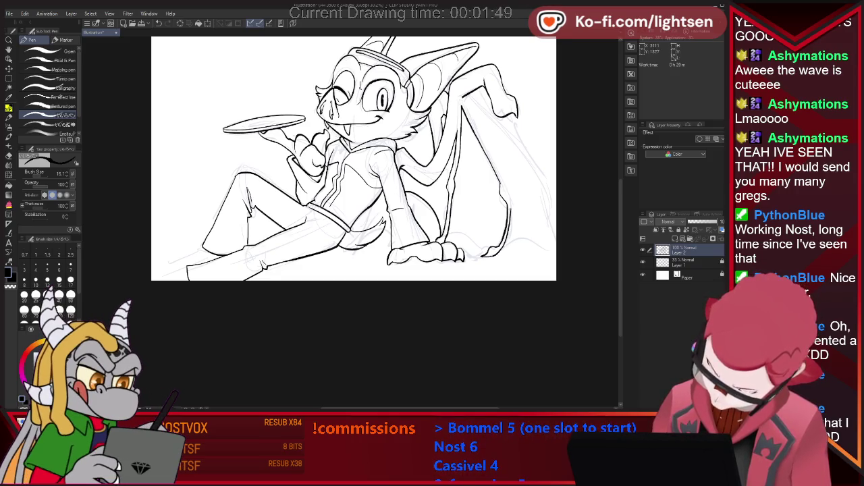
# Erase faint sketch beside the right arm and ink the raised right arm's outline twice
pyautogui.press('e')
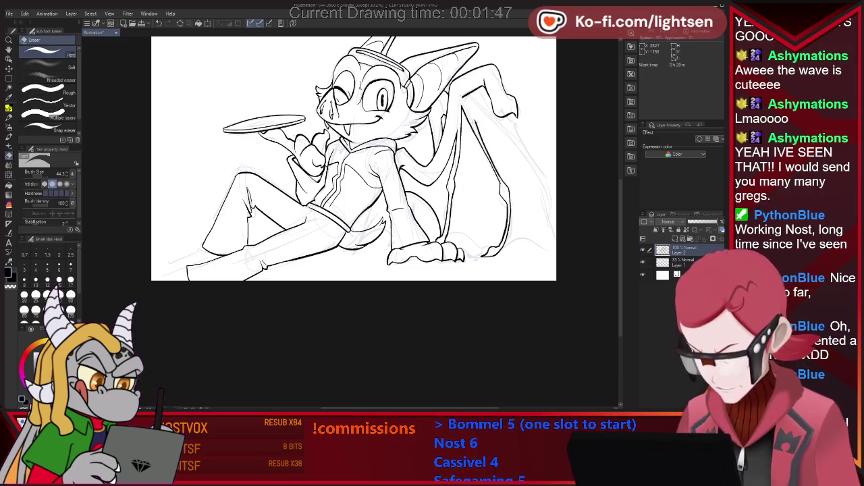
pyautogui.moveTo(478, 132); pyautogui.dragTo(499, 173)
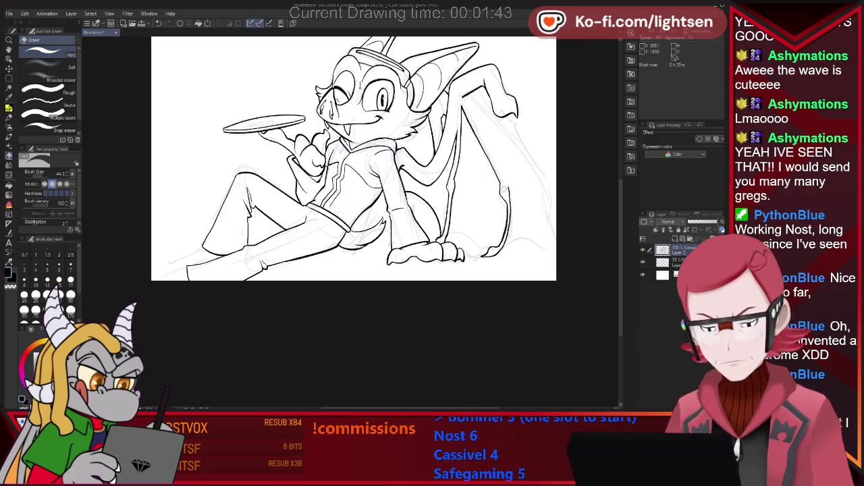
pyautogui.press('p')
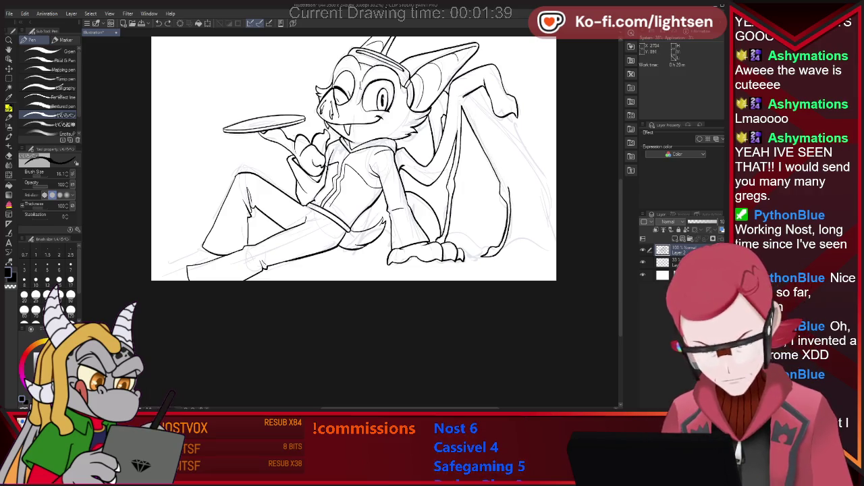
pyautogui.moveTo(463, 97); pyautogui.dragTo(505, 185)
pyautogui.moveTo(463, 102); pyautogui.dragTo(503, 179)
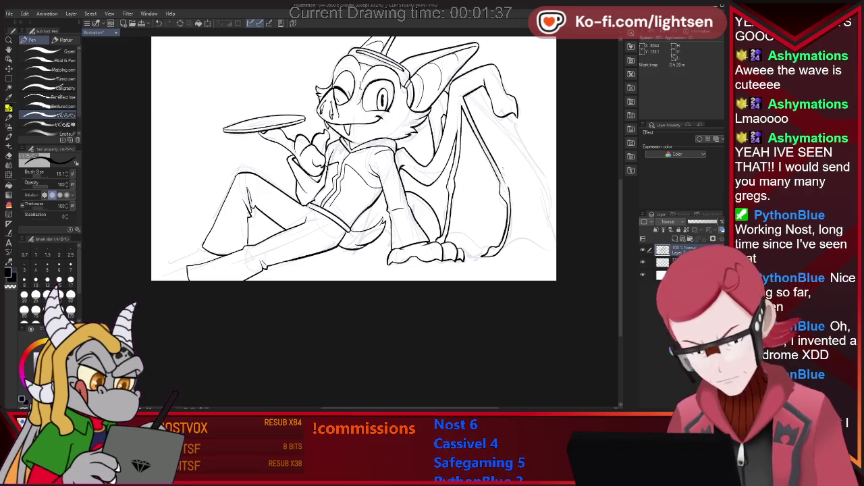
# Ink the wing edge near the canvas's right side
pyautogui.press('e')
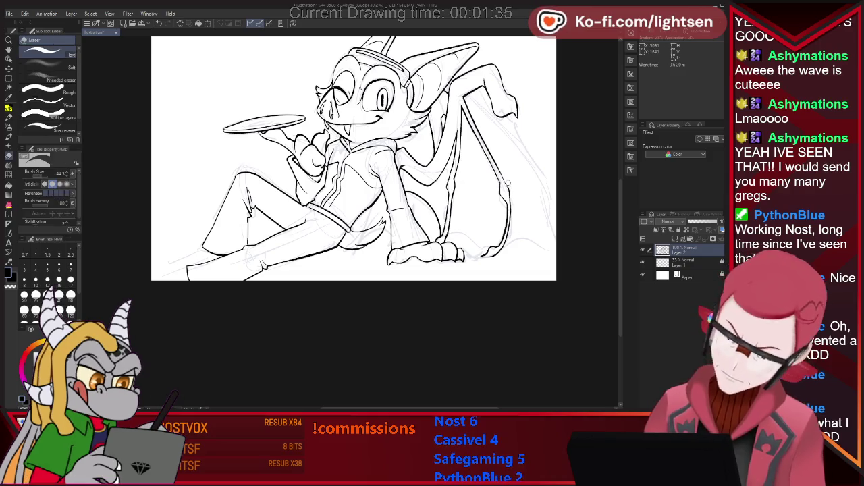
pyautogui.press('p')
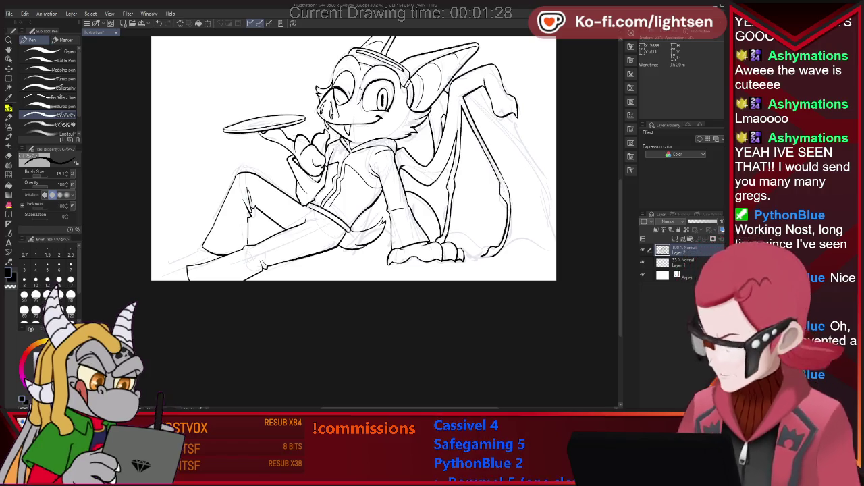
pyautogui.press('e')
pyautogui.press('p')
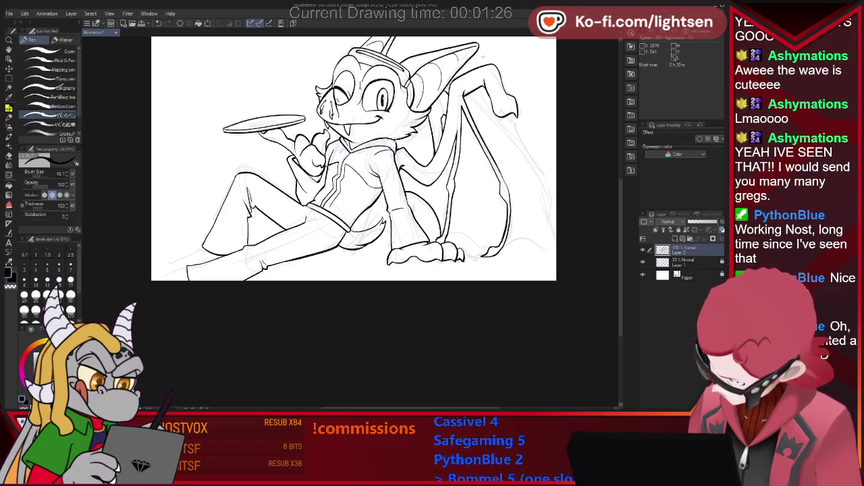
pyautogui.press('e')
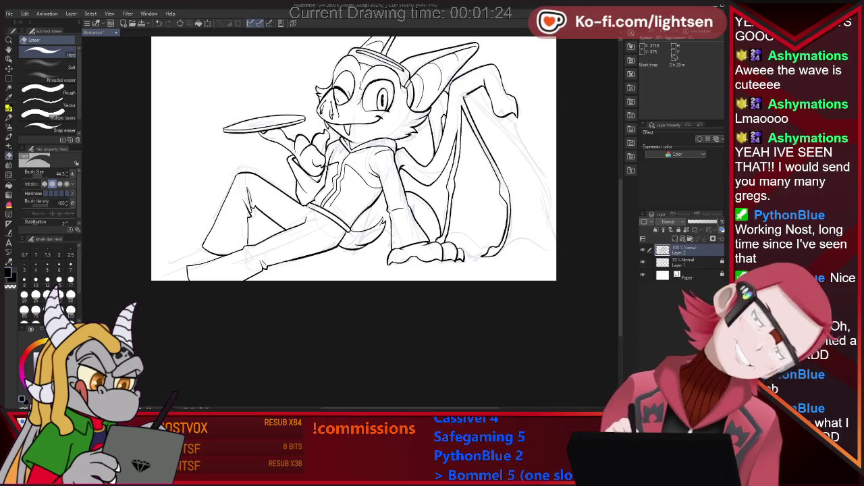
pyautogui.press('p')
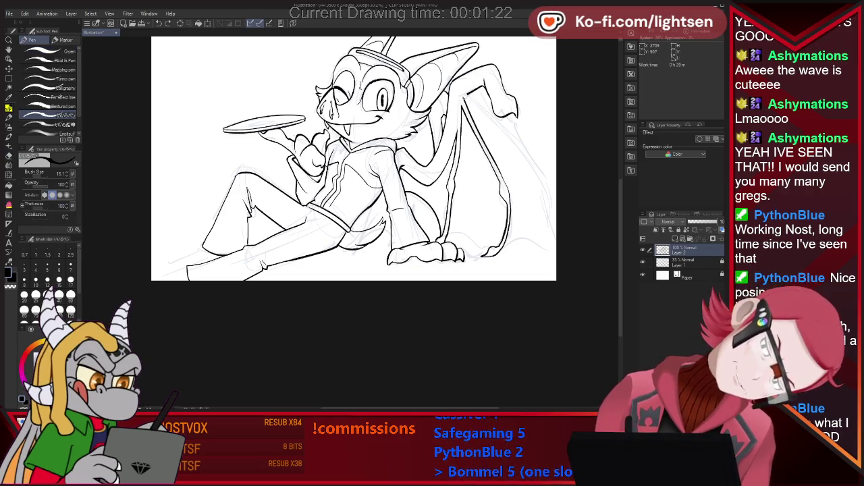
pyautogui.press('e')
pyautogui.press('p')
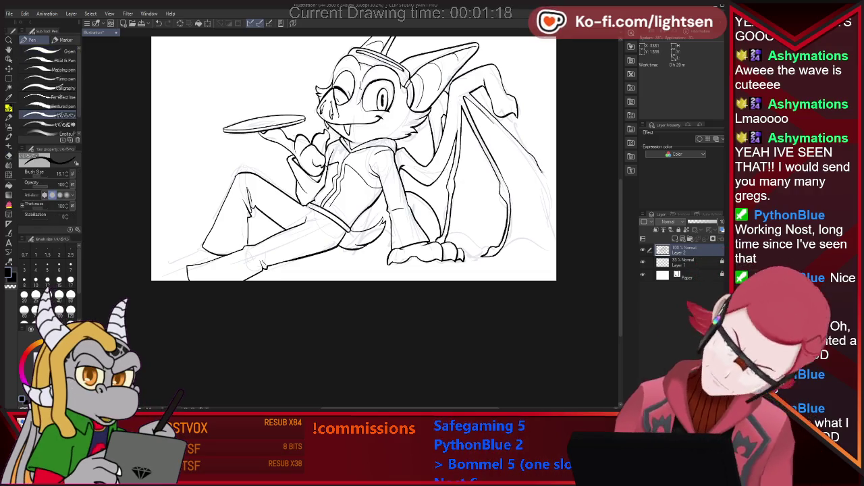
pyautogui.moveTo(545, 169); pyautogui.dragTo(552, 209)
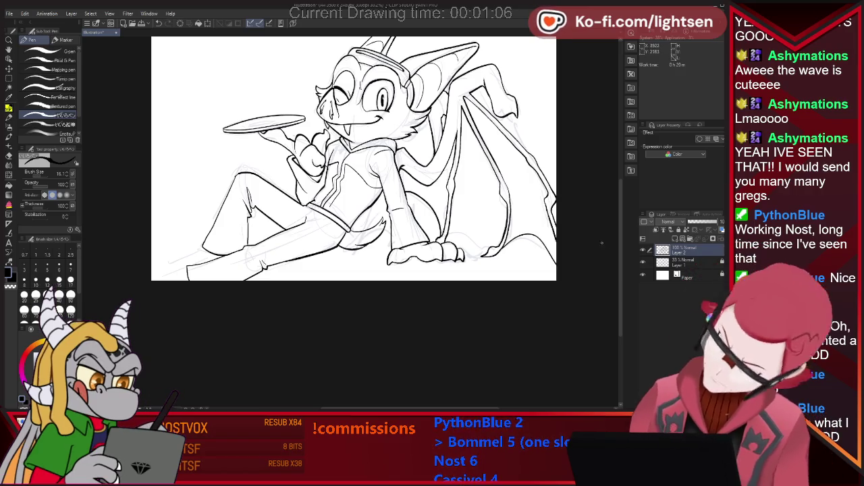
# Ink the lower right edge of the wing
pyautogui.moveTo(553, 234); pyautogui.dragTo(490, 252)
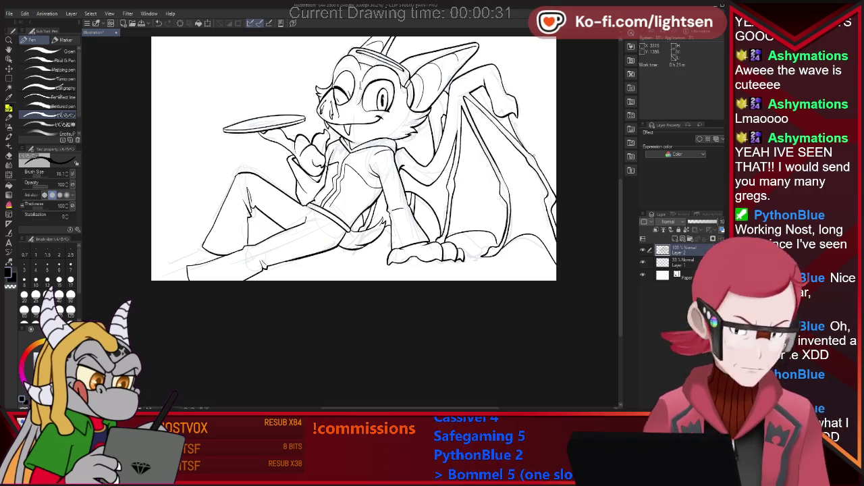
pyautogui.press('e')
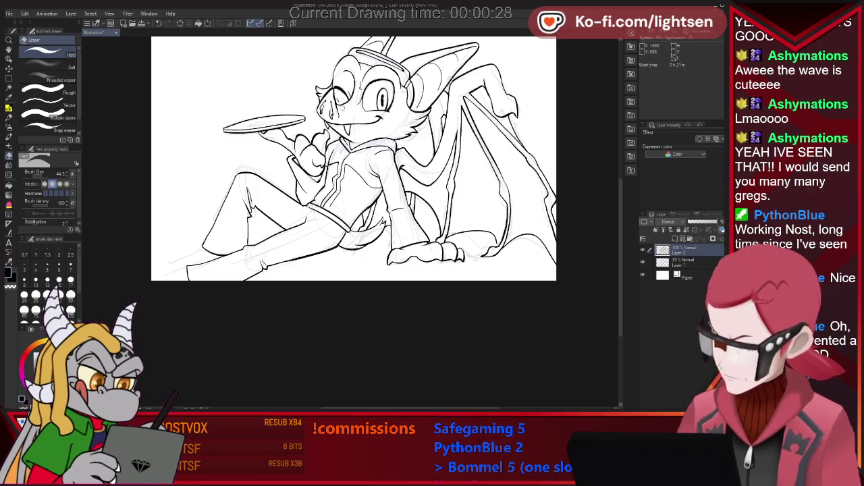
pyautogui.press('p')
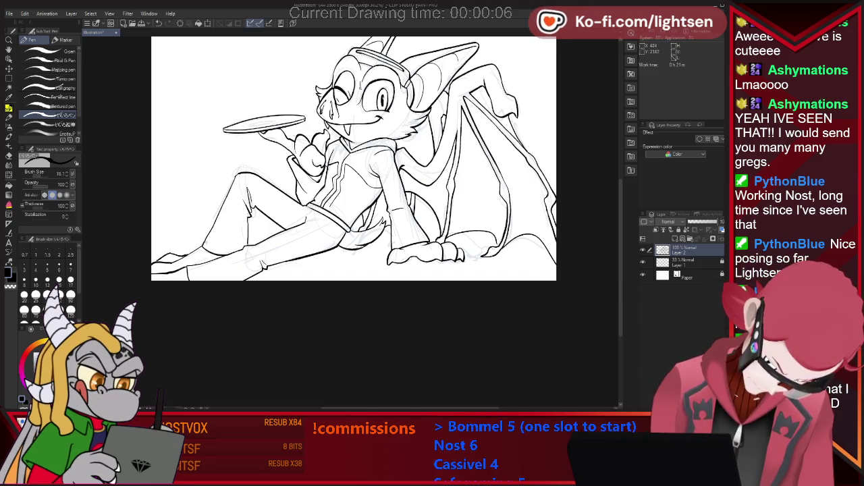
pyautogui.press('e')
pyautogui.press('p')
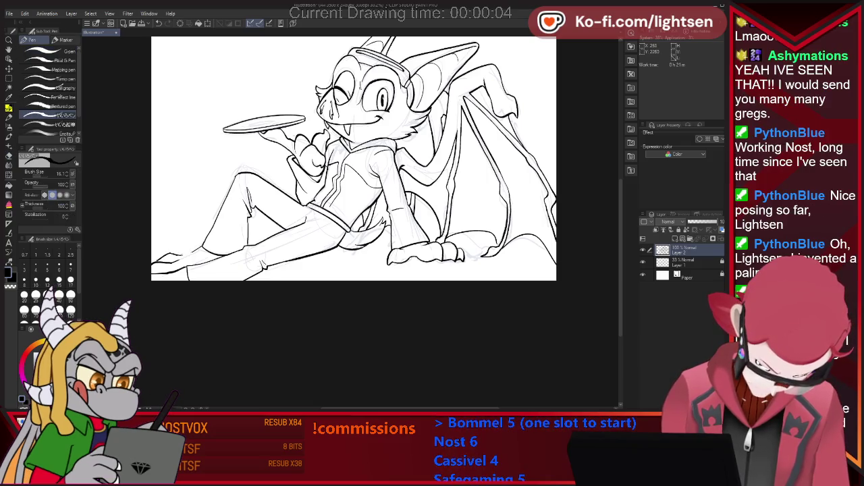
pyautogui.press('e')
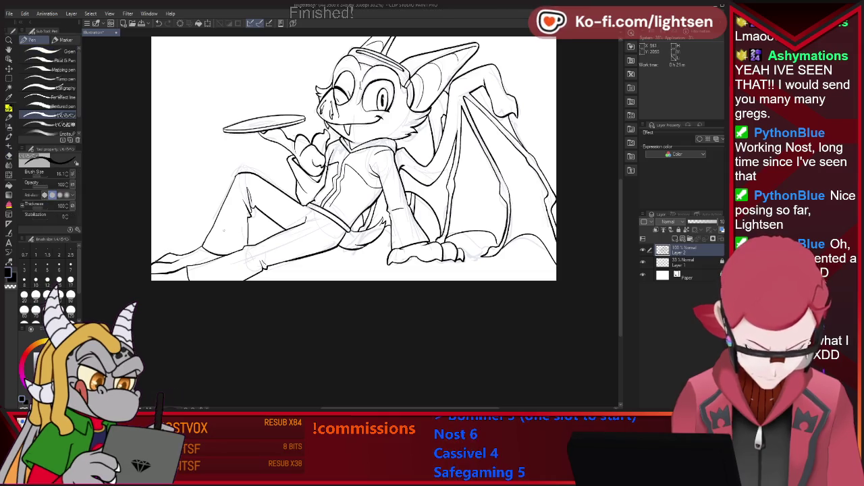
pyautogui.press('p')
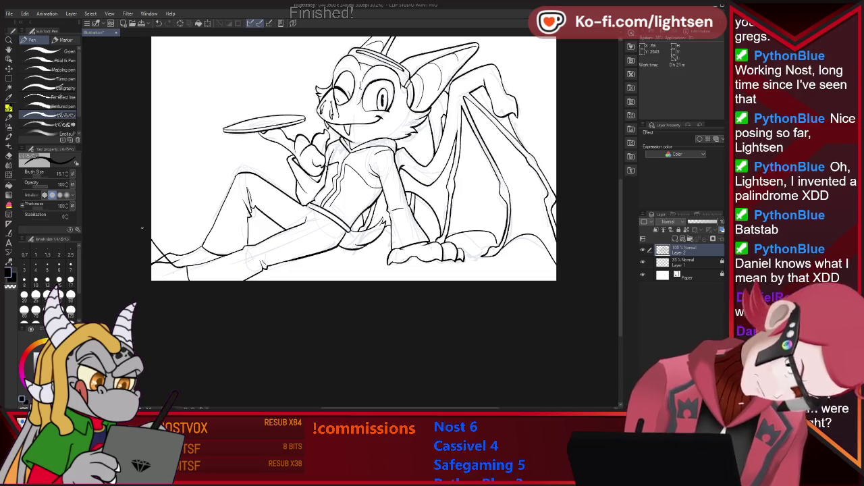
# Erase the stray line bits at the drawing's lower left
pyautogui.press('e')
pyautogui.moveTo(156, 261); pyautogui.dragTo(168, 258)
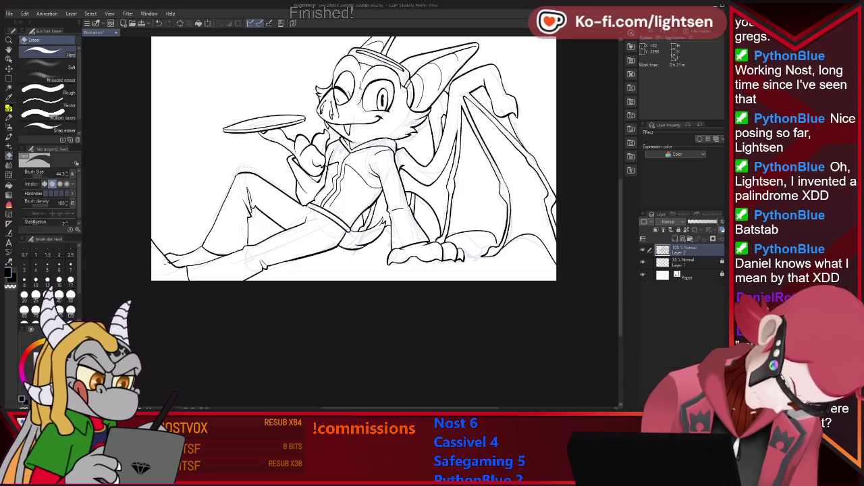
pyautogui.press('p')
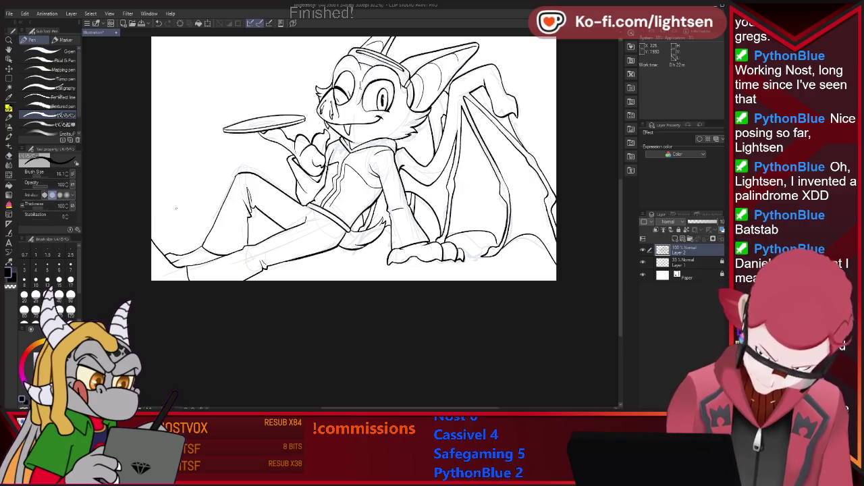
pyautogui.press('e')
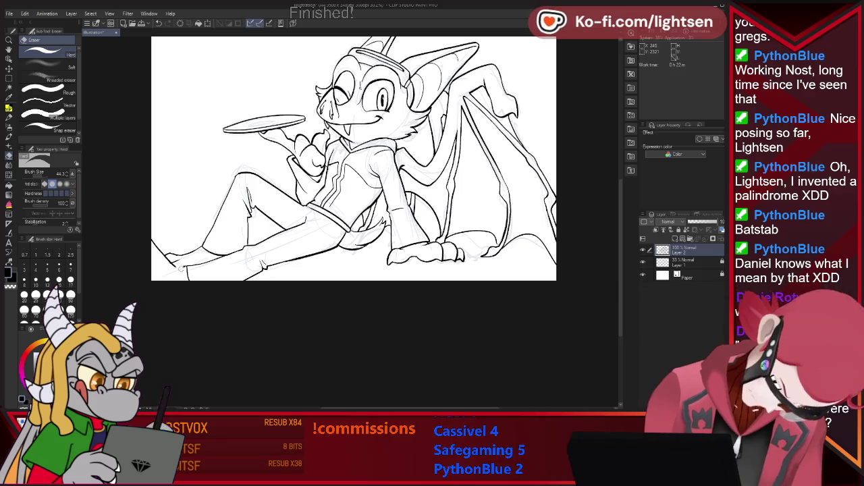
pyautogui.press('p')
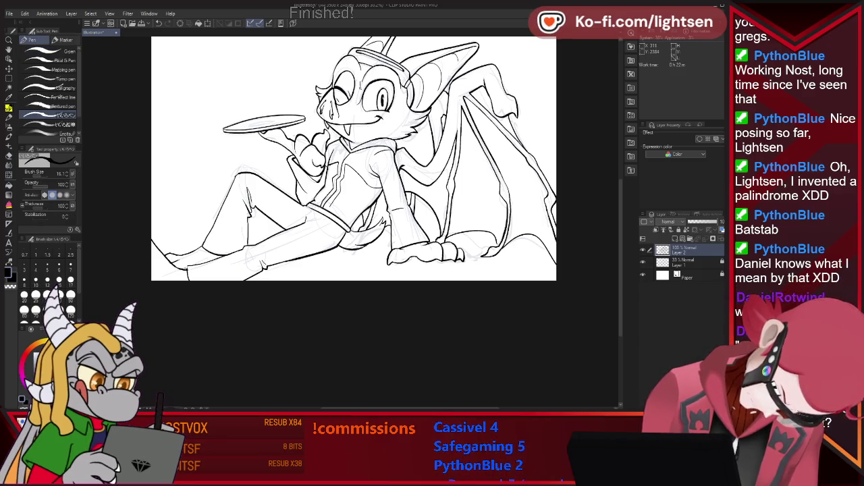
pyautogui.press('e')
pyautogui.press('p')
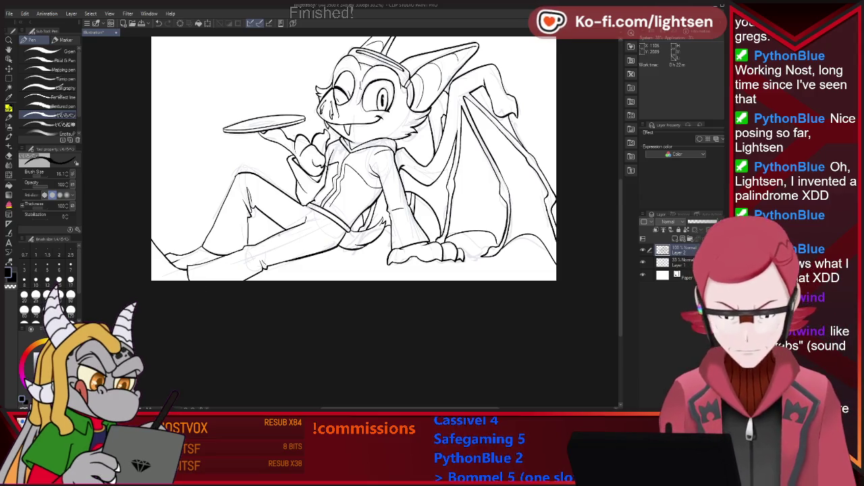
pyautogui.scroll(3, 353, 196)
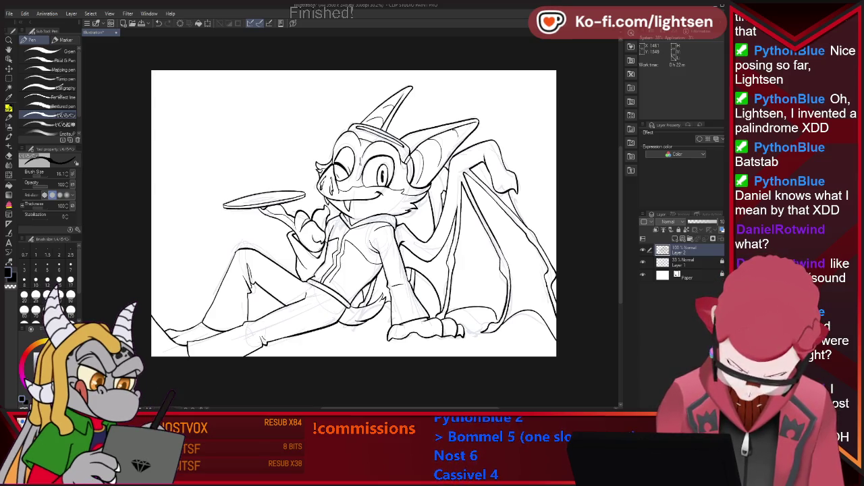
# Add a small curl to the hand's cuff and touch up nearby lines
pyautogui.moveTo(312, 233); pyautogui.dragTo(309, 241)
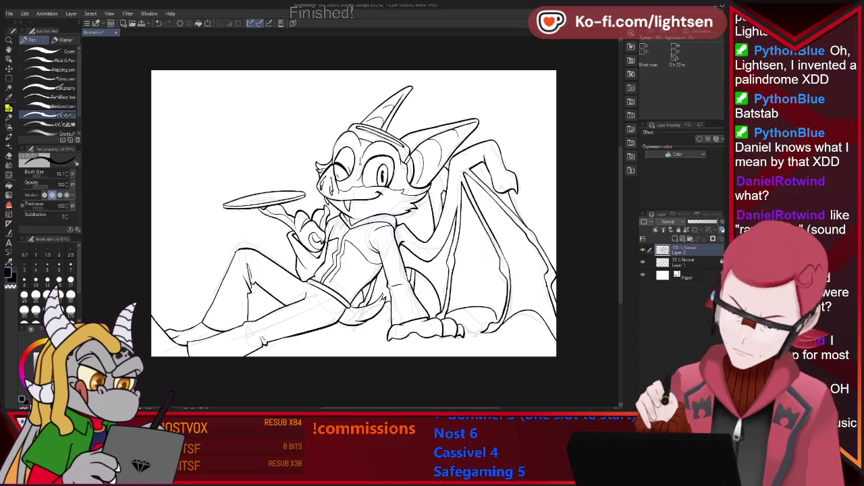
pyautogui.press('e')
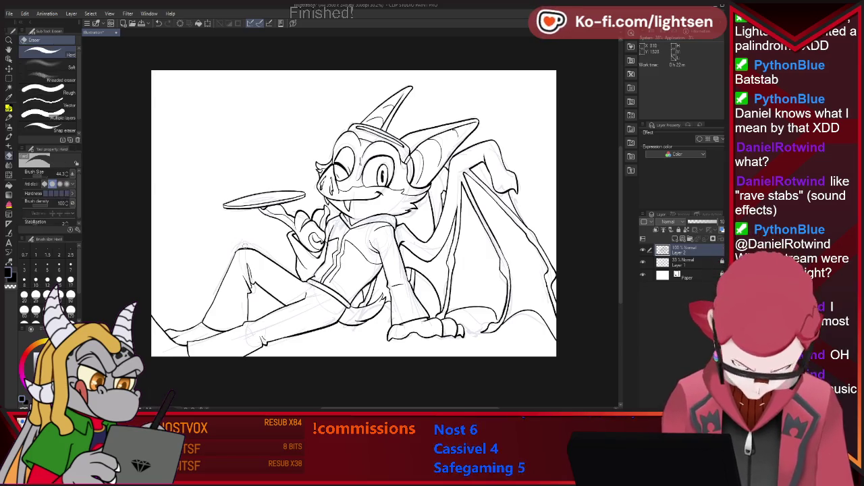
pyautogui.press('p')
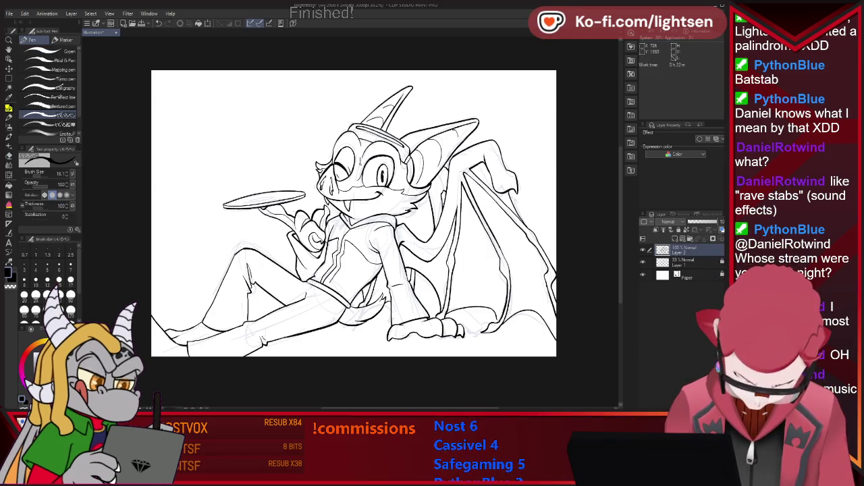
pyautogui.press('e')
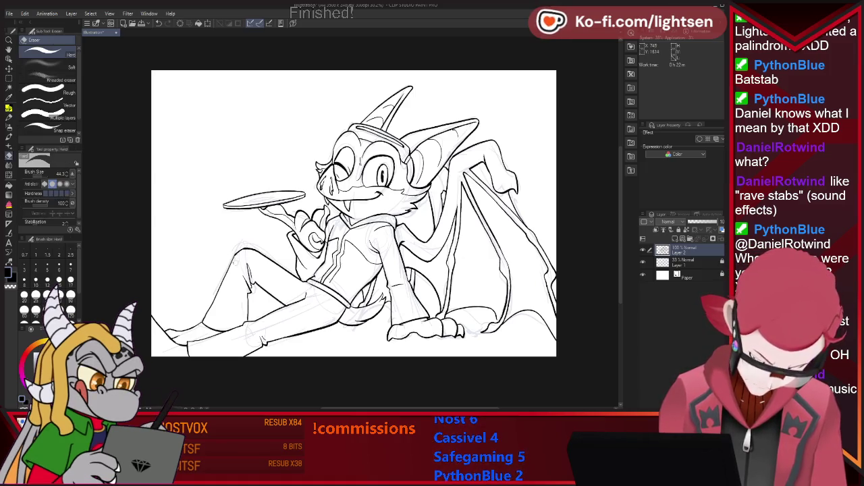
pyautogui.press('p')
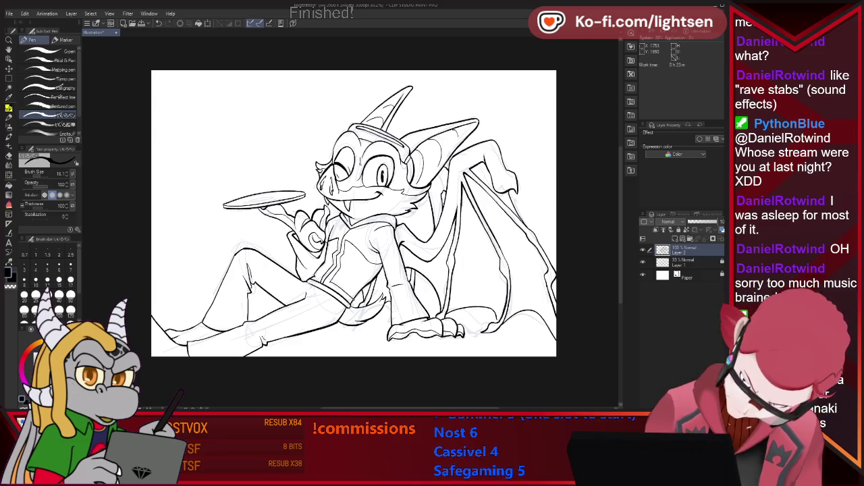
pyautogui.press('e')
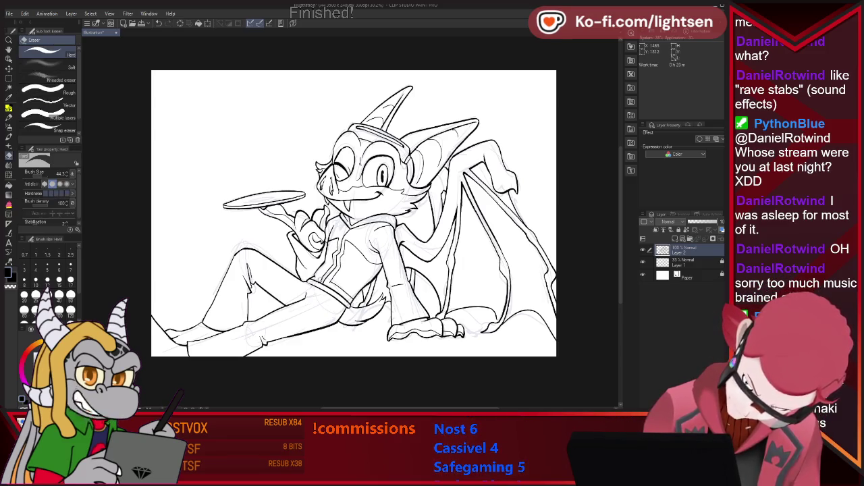
pyautogui.press('p')
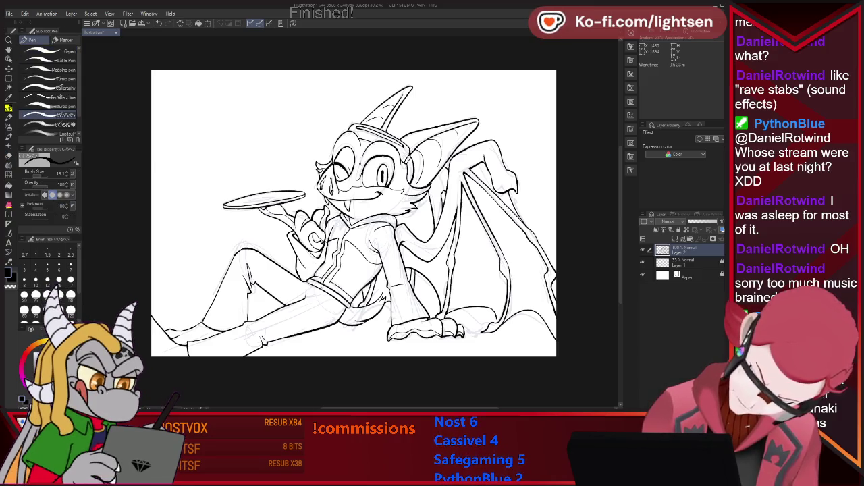
# Touch up the remaining lineart, alternating between pen and eraser
pyautogui.press('e')
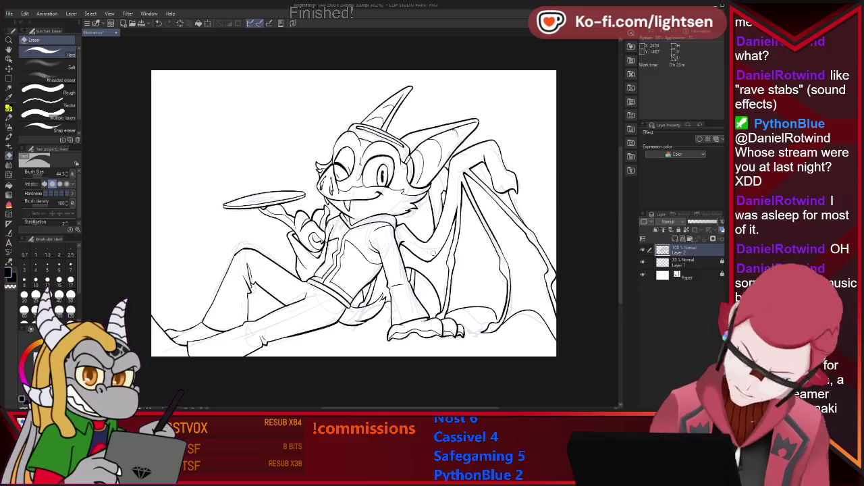
pyautogui.press('p')
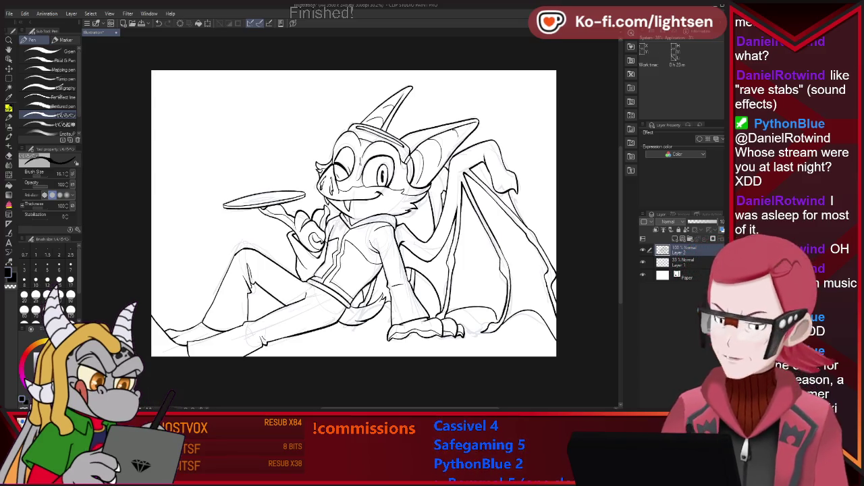
pyautogui.press('e')
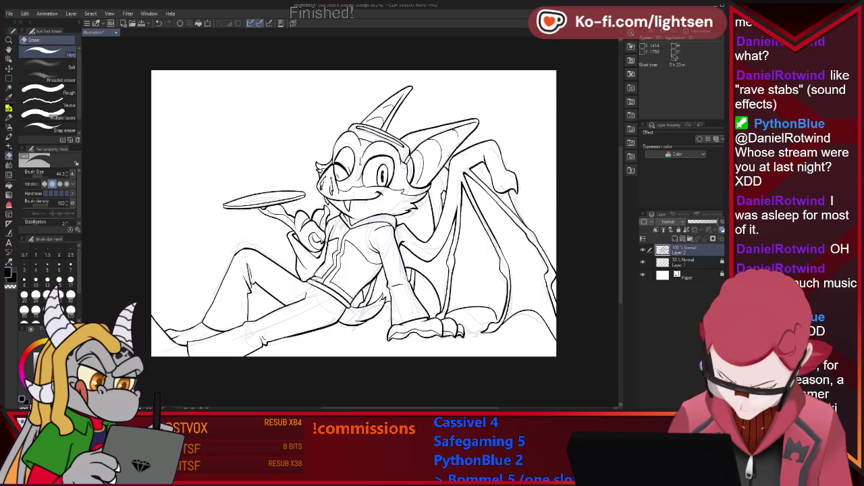
pyautogui.press('p')
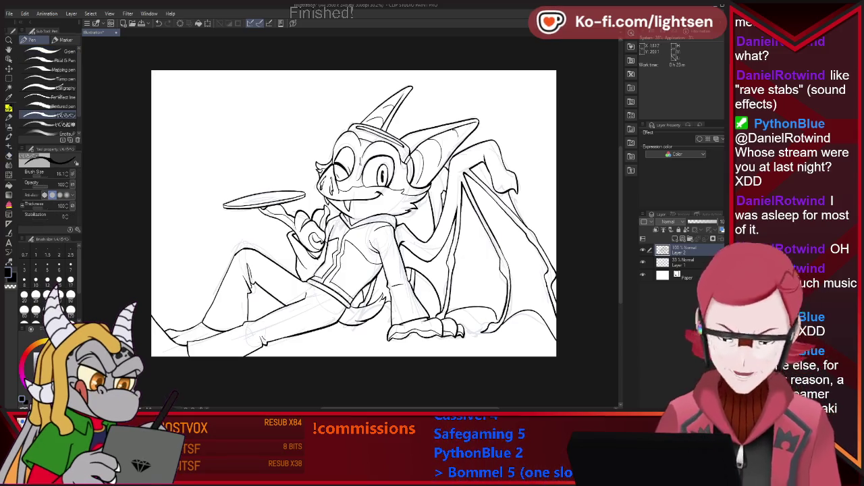
pyautogui.press('e')
pyautogui.press('p')
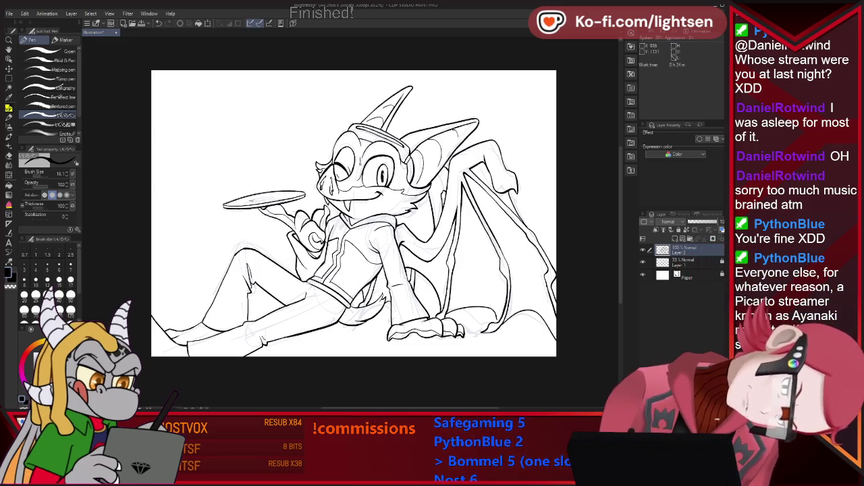
# Draw the centre label ring on the record tray
pyautogui.moveTo(251, 199); pyautogui.dragTo(276, 197)
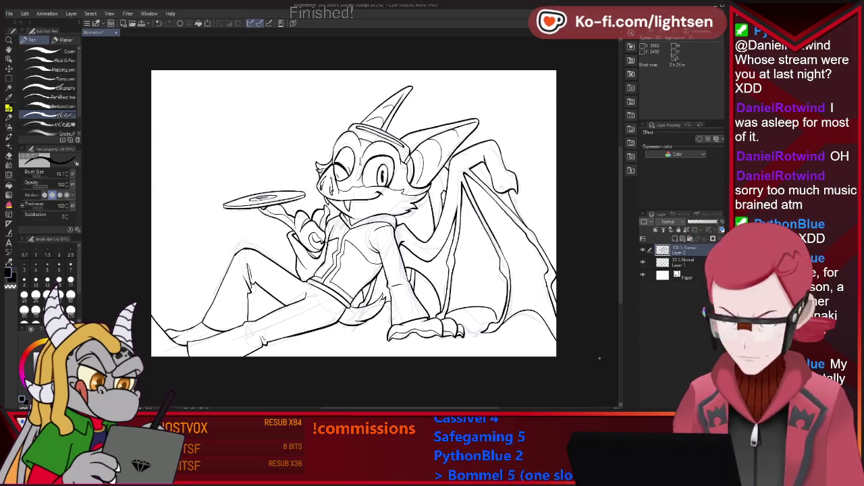
# Hide Layer 1, the rough sketch layer, in the Layer palette
pyautogui.click(642, 262)
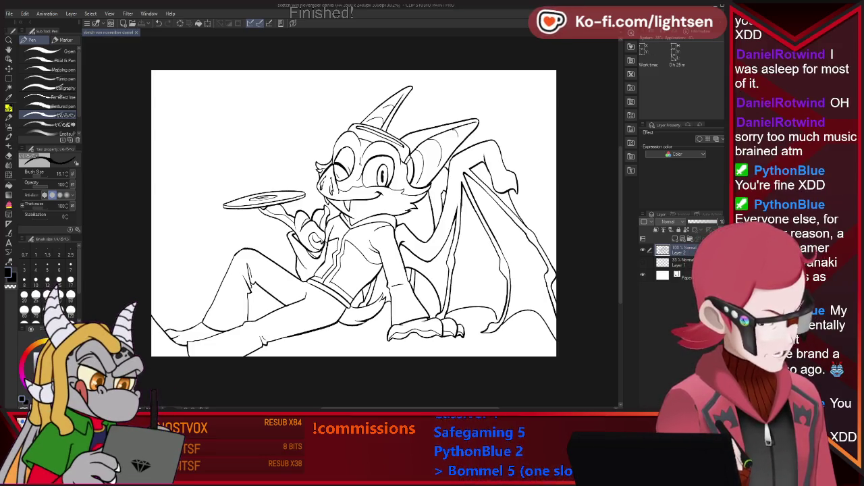
# Close the dragon drawing's document tab
pyautogui.click(136, 31)
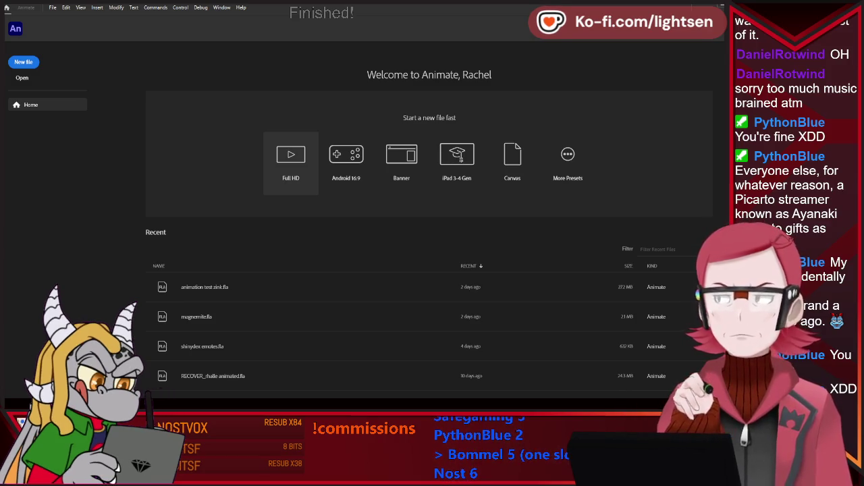
# Create a new Full HD document from the Animate welcome screen
pyautogui.click(290, 162)
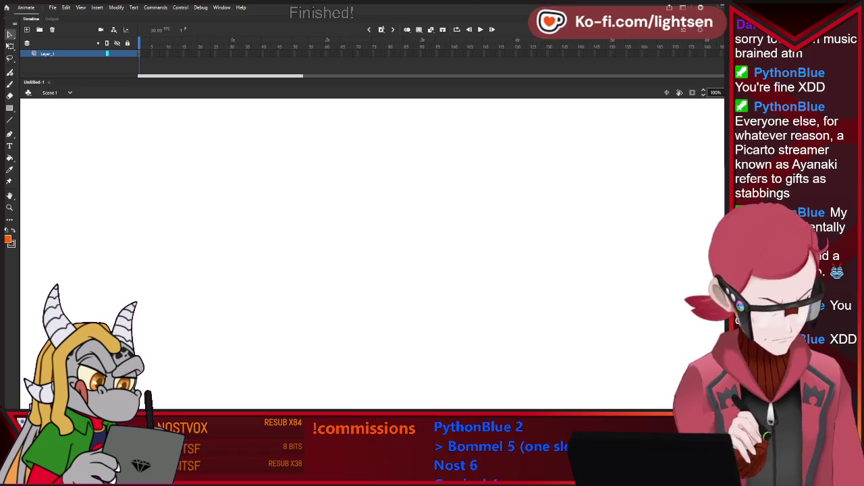
pyautogui.press('b')
pyautogui.moveTo(220, 226); pyautogui.dragTo(540, 261)
pyautogui.hotkey('ctrl', 'z')
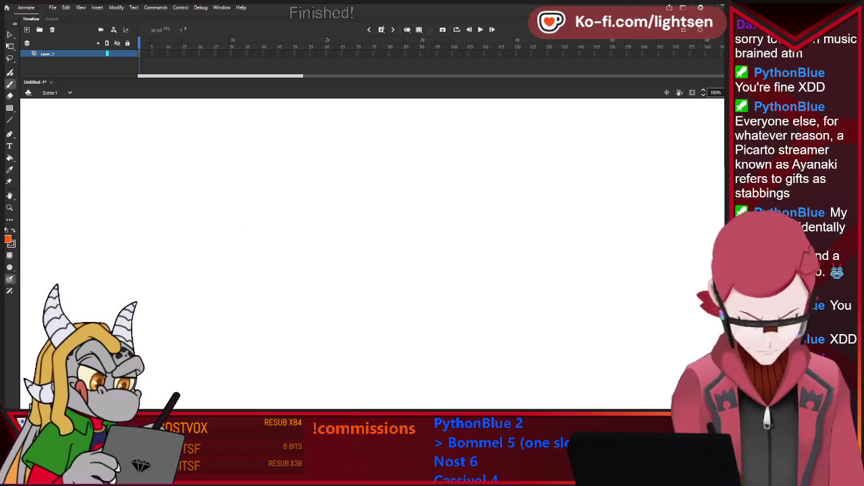
pyautogui.moveTo(246, 208); pyautogui.dragTo(668, 199)
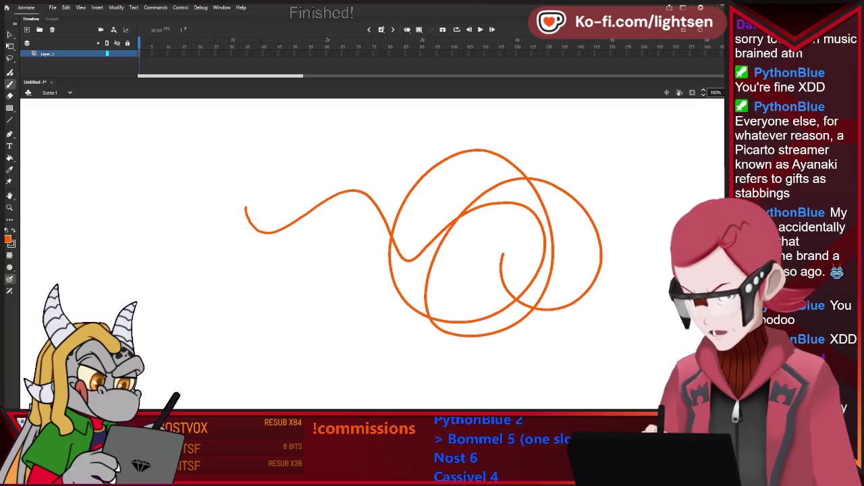
pyautogui.moveTo(652, 260)
pyautogui.mouseDown()
pyautogui.moveTo(300, 213)
pyautogui.moveTo(445, 270)
pyautogui.mouseUp()
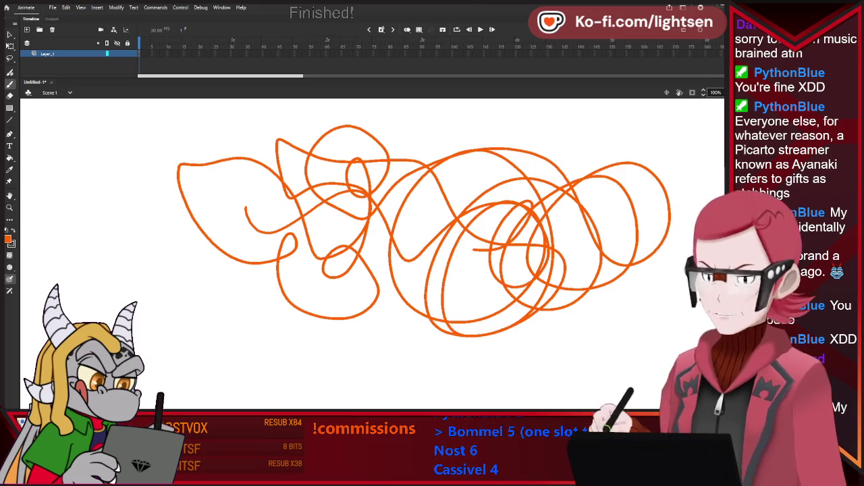
pyautogui.moveTo(473, 250); pyautogui.dragTo(654, 292)
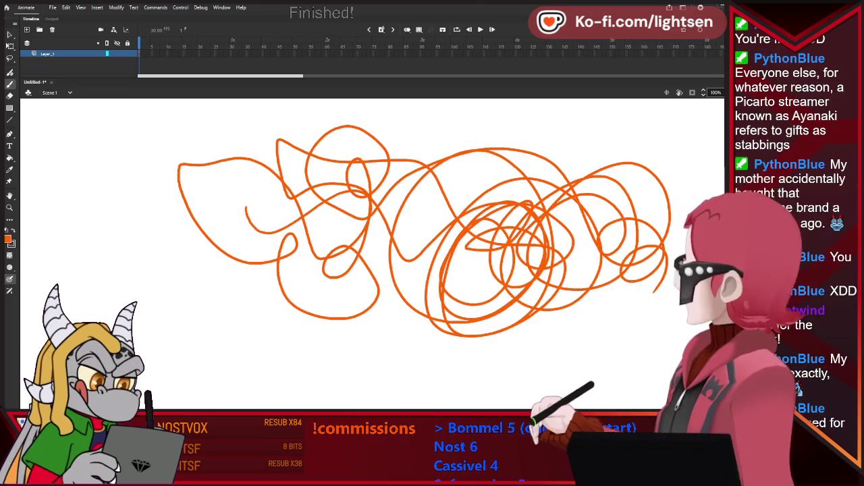
pyautogui.hotkey('ctrl', 'a')
pyautogui.press('Delete')
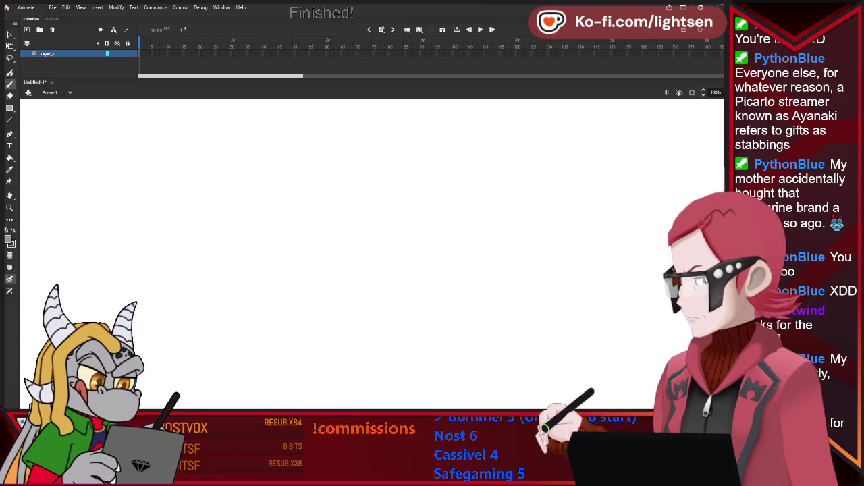
# Fit the stage in view and save the blank document as bommel-pngtuber.fla
pyautogui.hotkey('ctrl', '-')
pyautogui.hotkey('ctrl', '=')
pyautogui.hotkey('ctrl', '=')
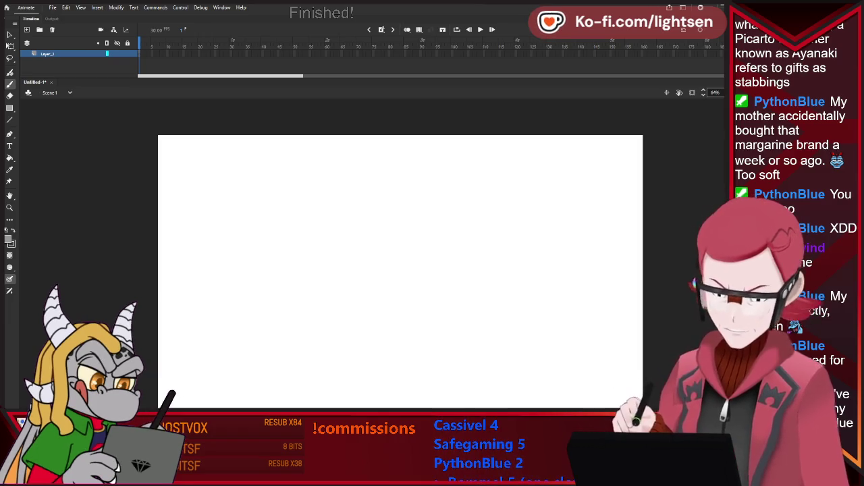
pyautogui.scroll(-1, 401, 270)
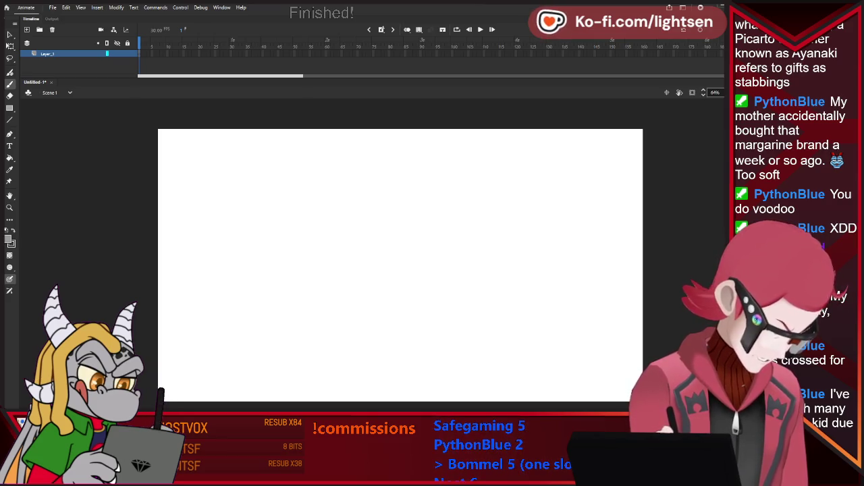
pyautogui.press('Return')
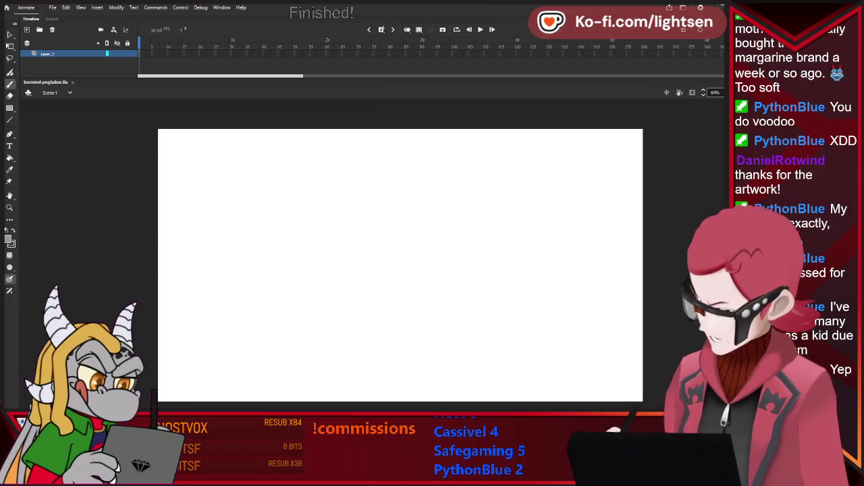
# Sketch the head circle with a curved vertical guide, erasing the overlapping stroke at its top
pyautogui.moveTo(334, 240); pyautogui.dragTo(477, 237)
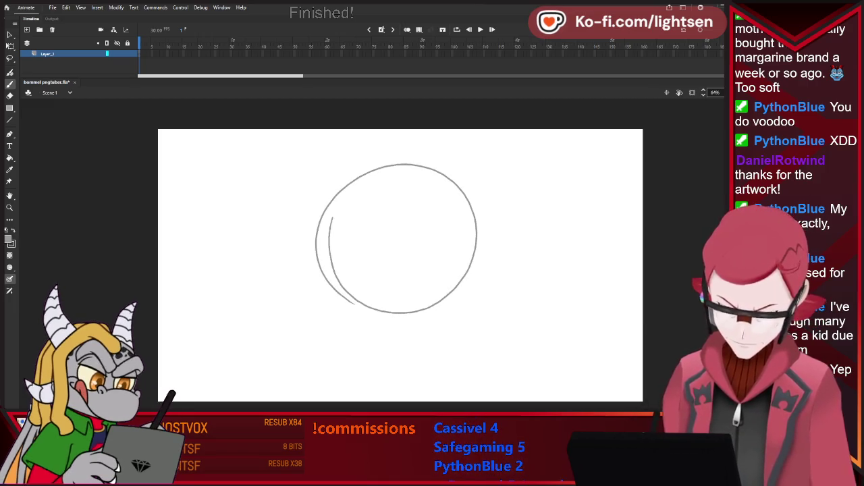
pyautogui.hotkey('ctrl', 'z')
pyautogui.hotkey('ctrl', 'z')
pyautogui.moveTo(376, 185)
pyautogui.mouseDown()
pyautogui.moveTo(454, 200)
pyautogui.moveTo(376, 185)
pyautogui.moveTo(372, 197)
pyautogui.mouseUp()
pyautogui.hotkey('ctrl', 'z')
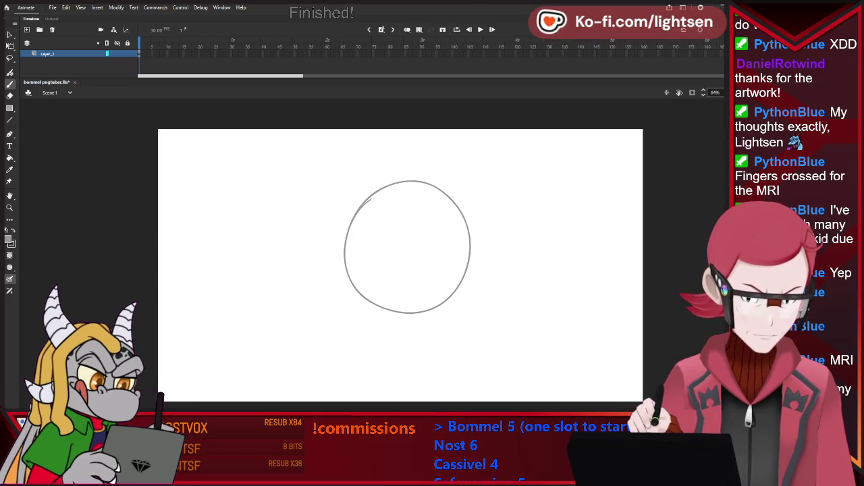
pyautogui.moveTo(407, 183); pyautogui.dragTo(403, 312)
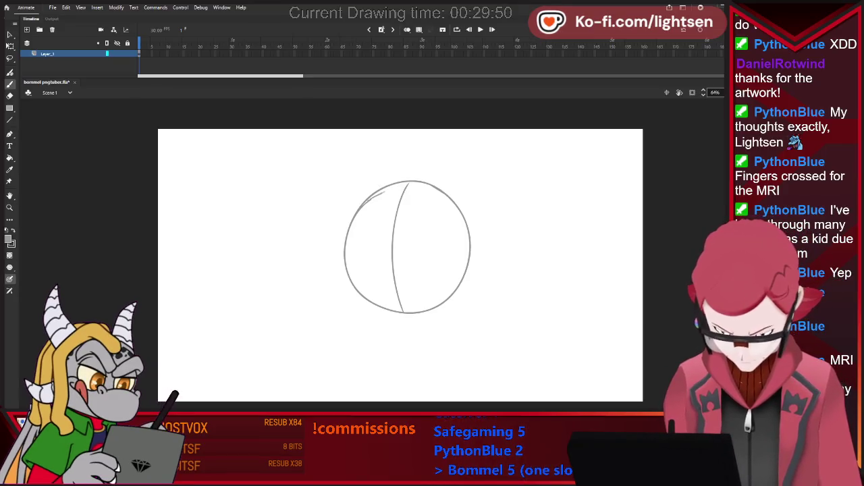
pyautogui.moveTo(452, 200); pyautogui.dragTo(465, 213)
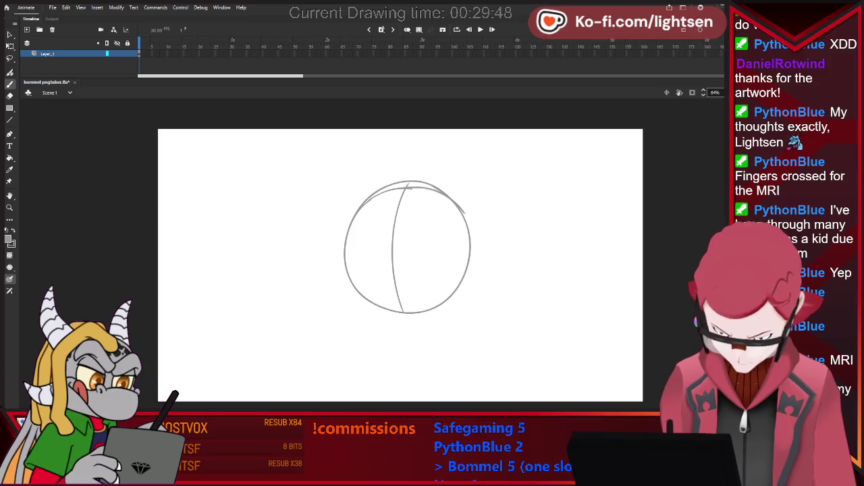
pyautogui.press('e')
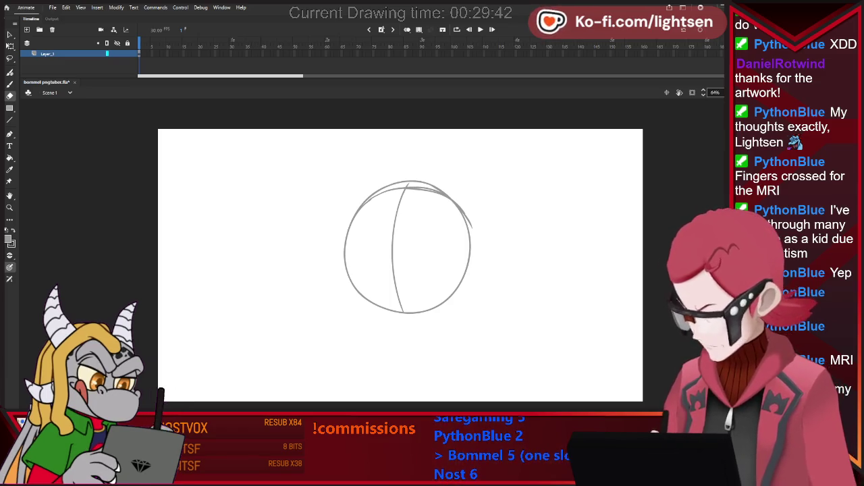
pyautogui.moveTo(404, 181)
pyautogui.mouseDown()
pyautogui.moveTo(439, 186)
pyautogui.moveTo(469, 215)
pyautogui.mouseUp()
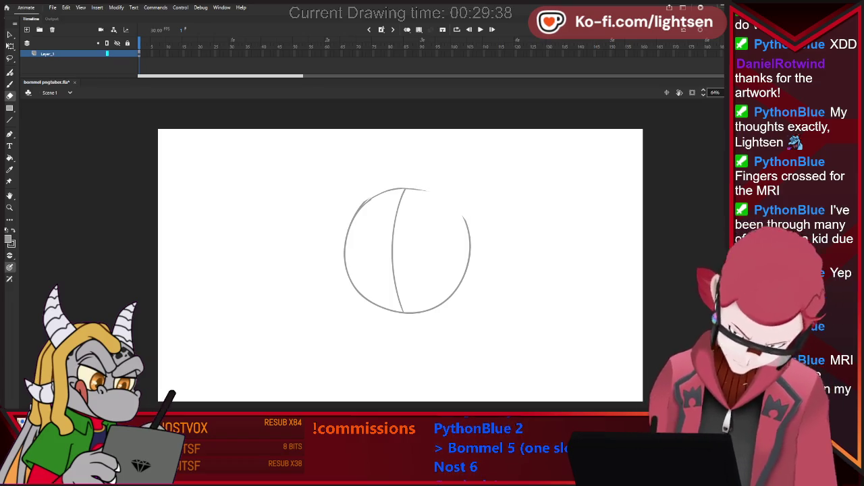
pyautogui.press('b')
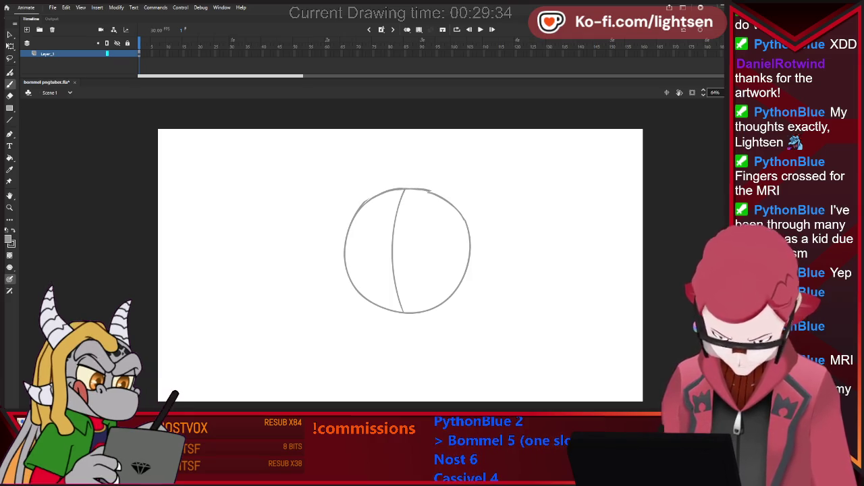
# Draw a horizontal guide across the circle, extending it to the circle's edge
pyautogui.moveTo(347, 251); pyautogui.dragTo(469, 249)
pyautogui.hotkey('ctrl', 'z')
pyautogui.hotkey('ctrl', 'y')
pyautogui.hotkey('ctrl', 'z')
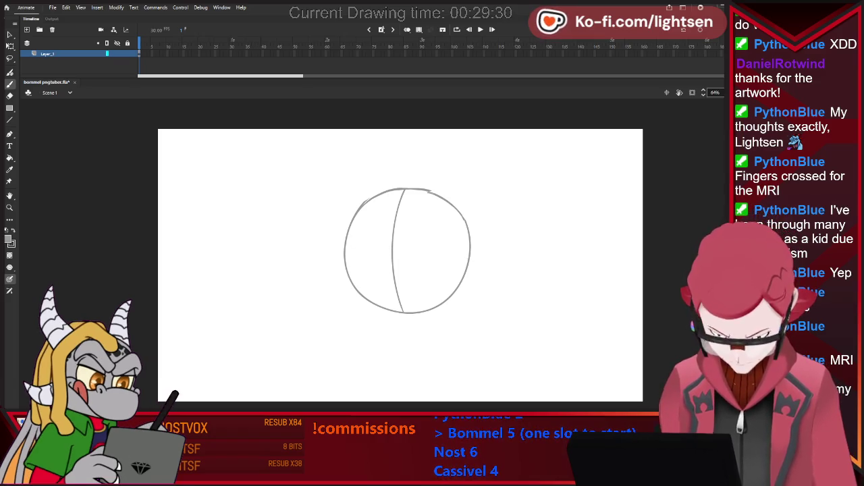
pyautogui.hotkey('ctrl', 'y')
pyautogui.moveTo(448, 256); pyautogui.dragTo(461, 257)
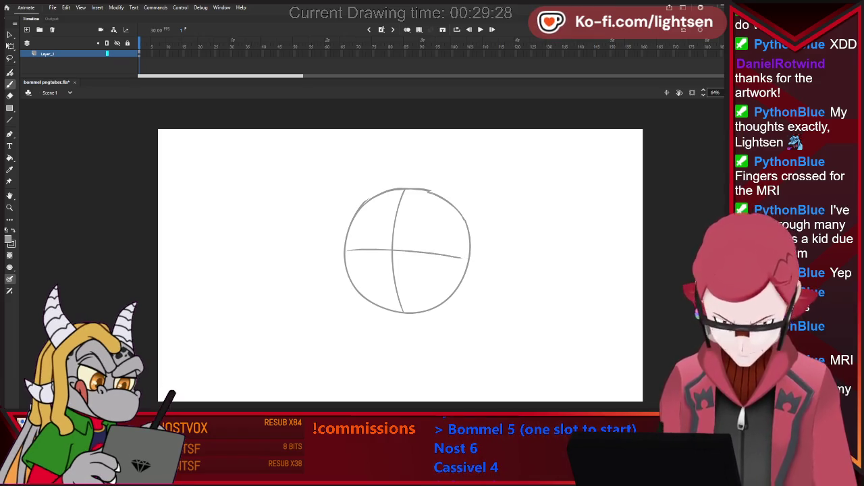
pyautogui.moveTo(399, 312)
pyautogui.mouseDown()
pyautogui.moveTo(436, 303)
pyautogui.moveTo(424, 306)
pyautogui.mouseUp()
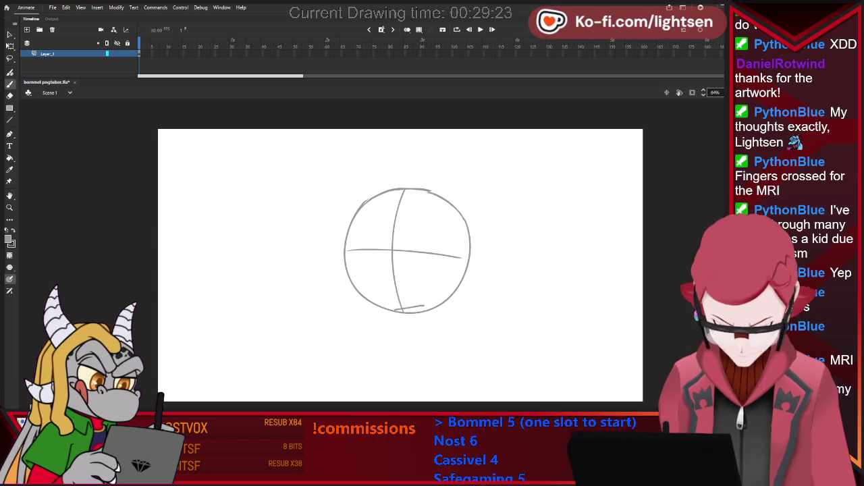
pyautogui.hotkey('ctrl', 'z')
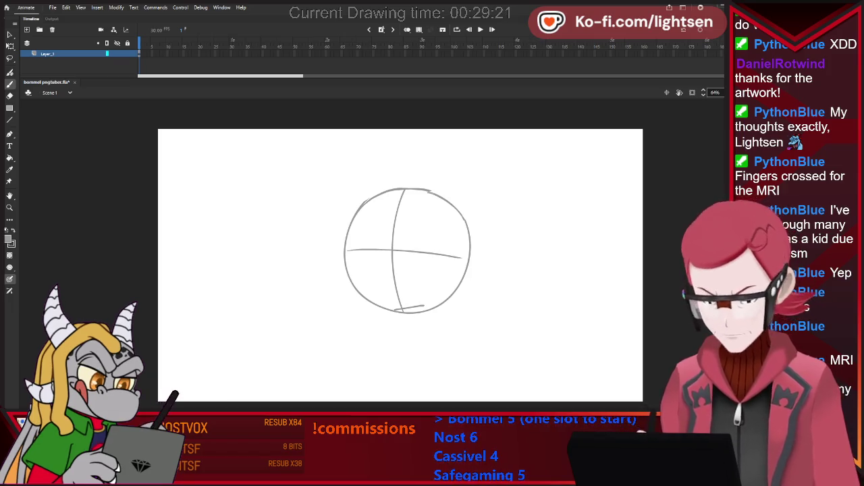
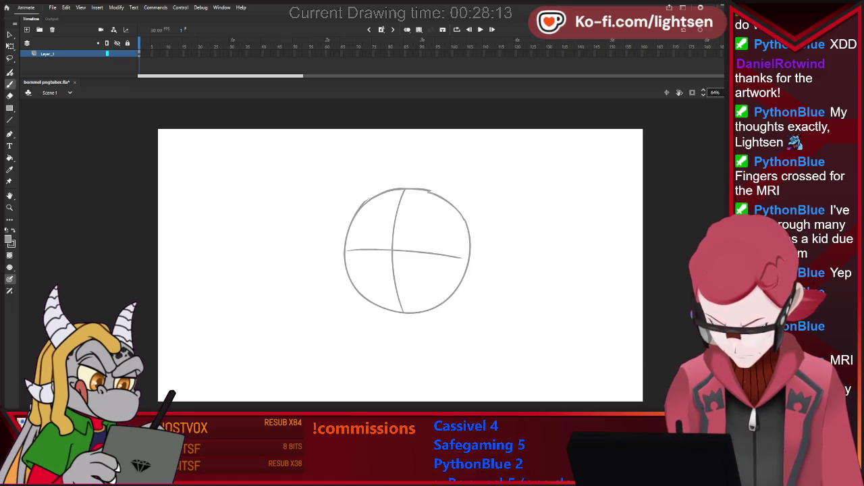
# Draw two arched round eyes on either side of the guideline, erasing a stray mark
pyautogui.moveTo(366, 226); pyautogui.dragTo(358, 257)
pyautogui.moveTo(375, 217); pyautogui.dragTo(361, 232)
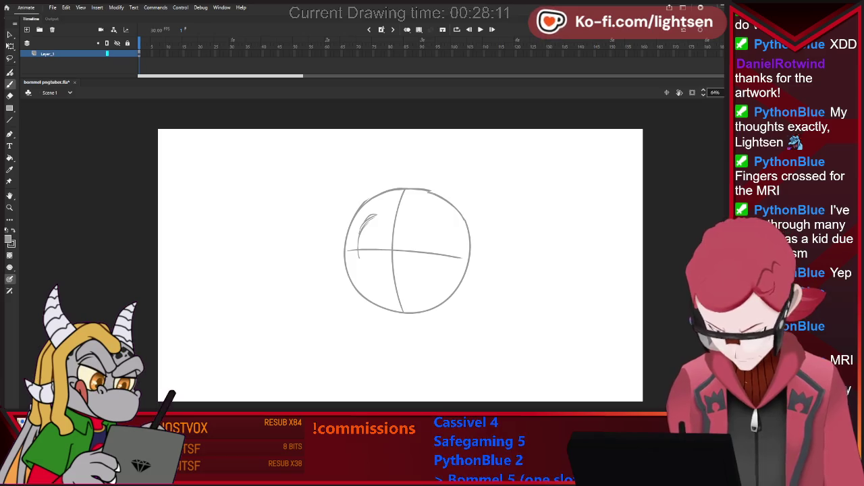
pyautogui.moveTo(411, 222); pyautogui.dragTo(439, 252)
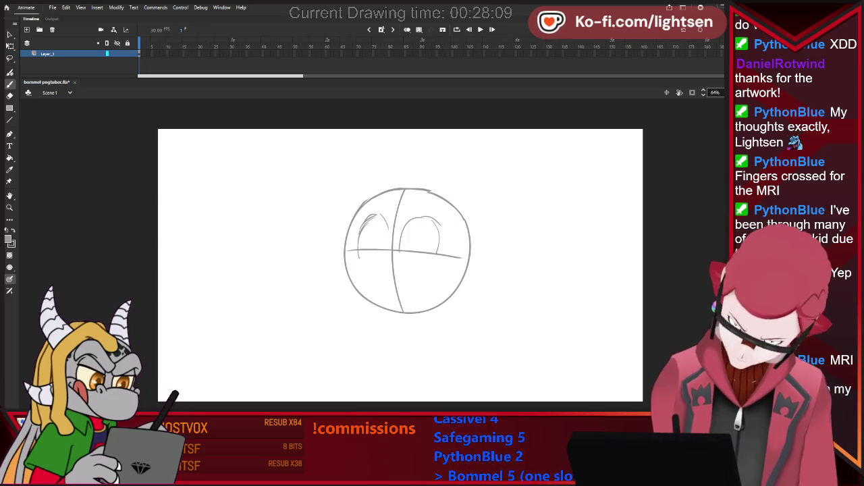
pyautogui.moveTo(425, 214); pyautogui.dragTo(402, 248)
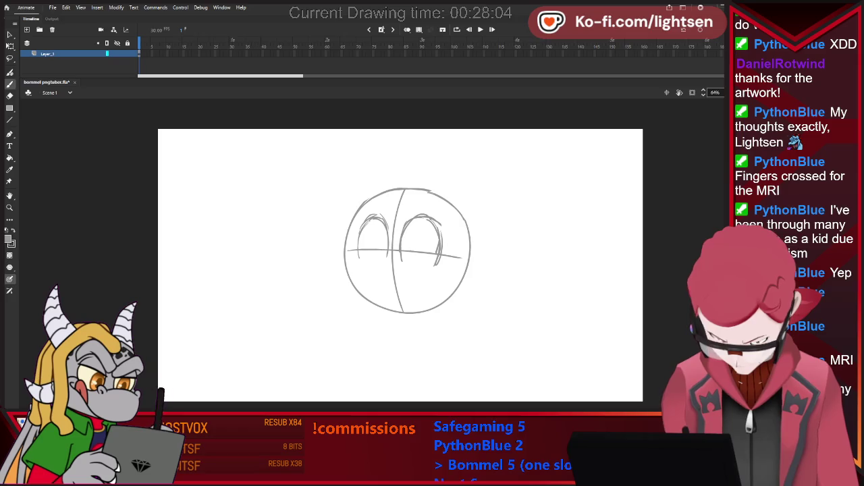
pyautogui.moveTo(432, 263); pyautogui.dragTo(437, 266)
pyautogui.press('b')
pyautogui.moveTo(441, 224); pyautogui.dragTo(436, 263)
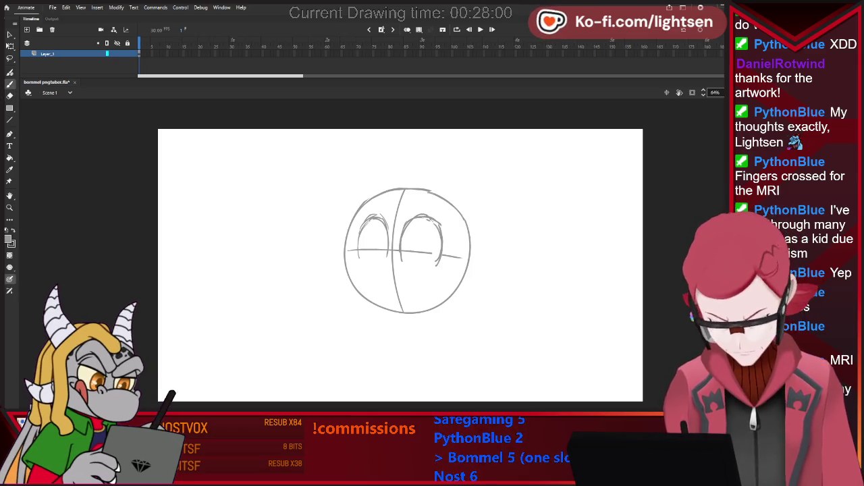
# Draw a small nose below the eyes
pyautogui.moveTo(376, 266); pyautogui.dragTo(409, 268)
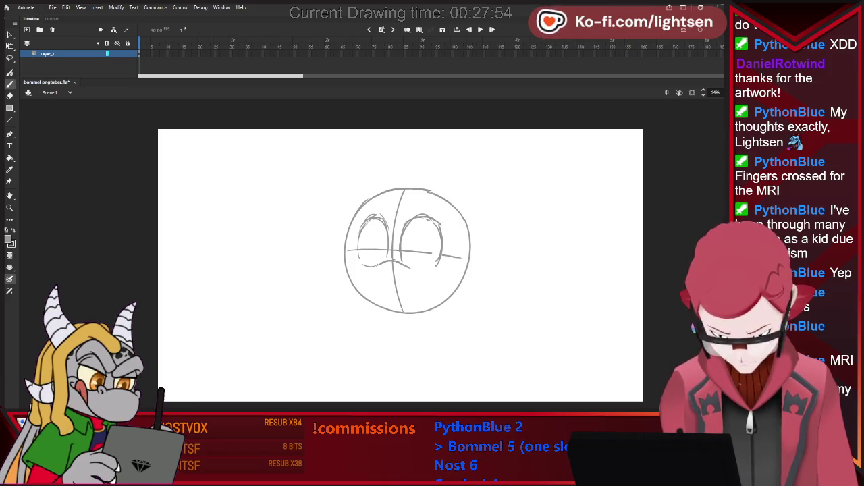
pyautogui.moveTo(405, 270)
pyautogui.mouseDown()
pyautogui.moveTo(433, 271)
pyautogui.moveTo(420, 271)
pyautogui.mouseUp()
pyautogui.press('e')
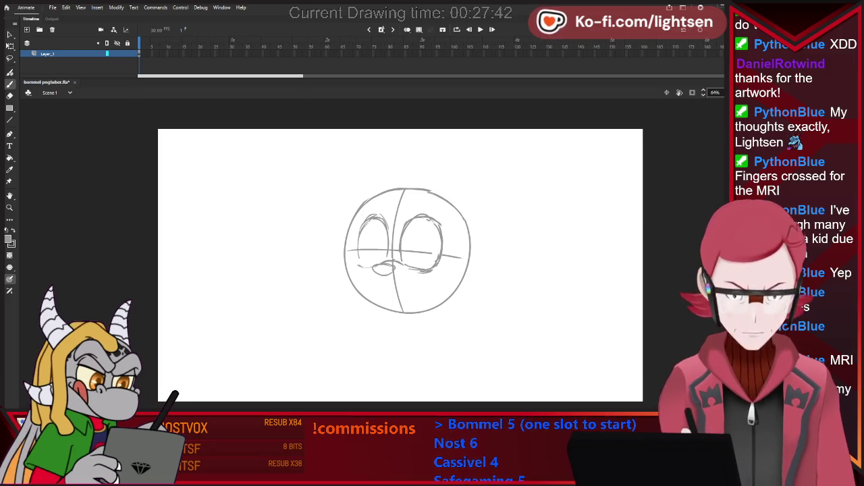
# Draw a small smiling mouth under the nose, erasing the guideline beneath it and redoing a bad stroke
pyautogui.moveTo(383, 275); pyautogui.dragTo(382, 287)
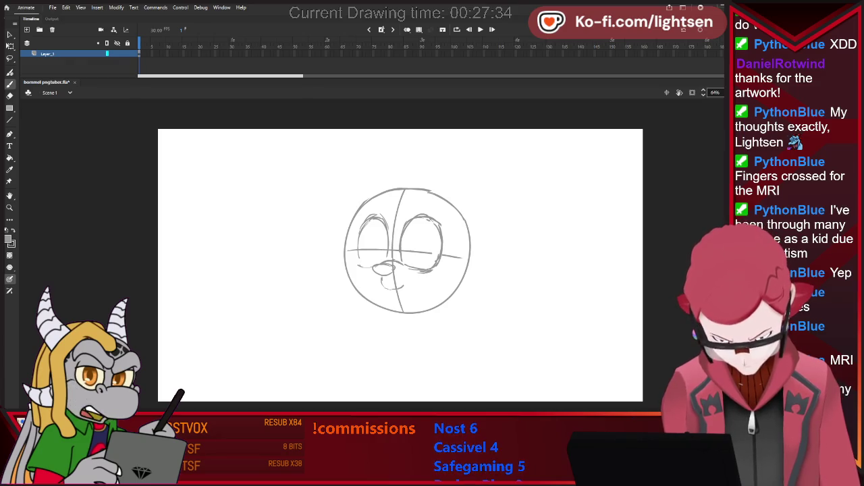
pyautogui.press('y')
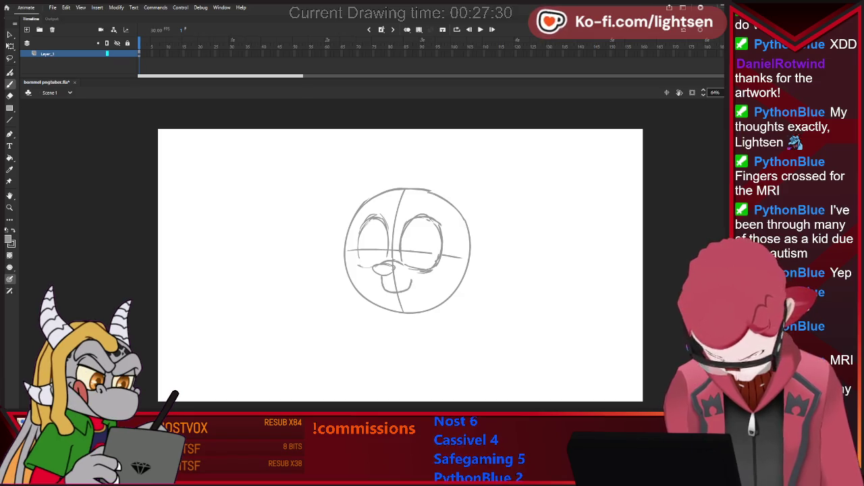
pyautogui.press('e')
pyautogui.moveTo(396, 282)
pyautogui.mouseDown()
pyautogui.moveTo(397, 297)
pyautogui.moveTo(407, 284)
pyautogui.mouseUp()
pyautogui.press('b')
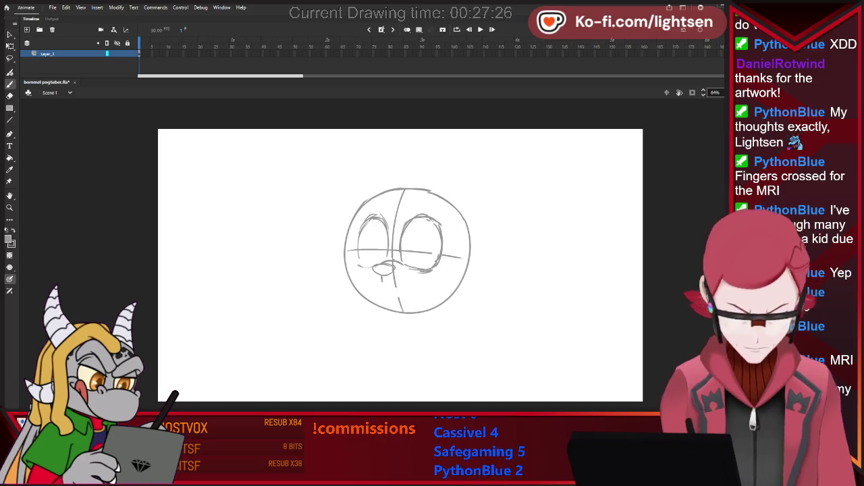
pyautogui.hotkey('ctrl', 'z')
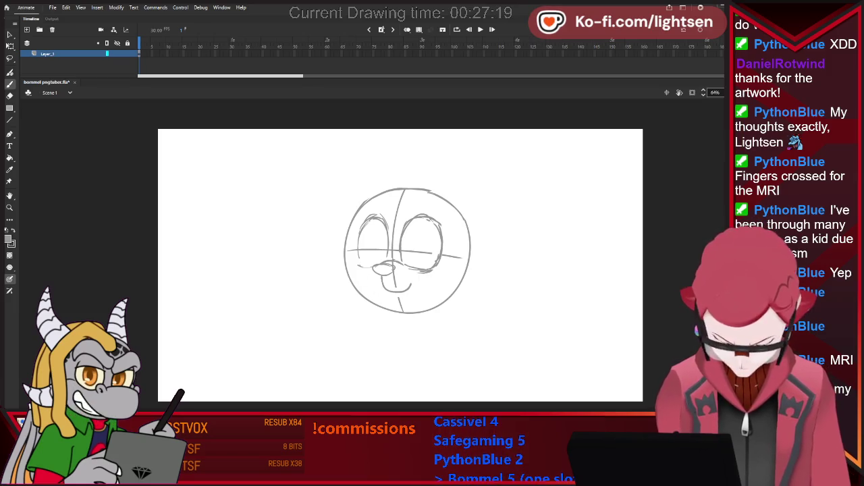
pyautogui.moveTo(383, 278); pyautogui.dragTo(367, 280)
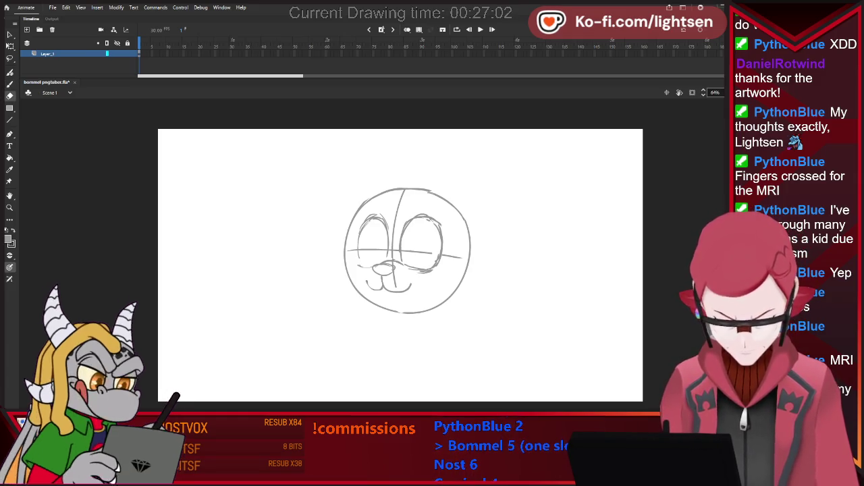
pyautogui.press('b')
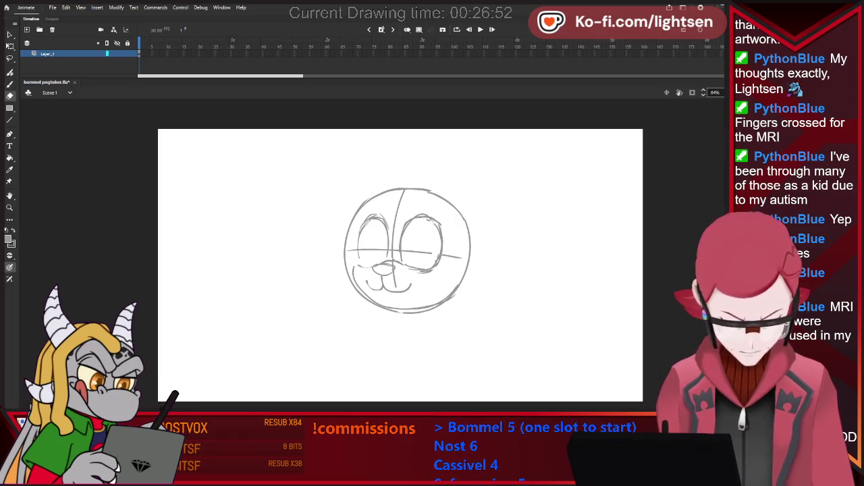
pyautogui.press('b')
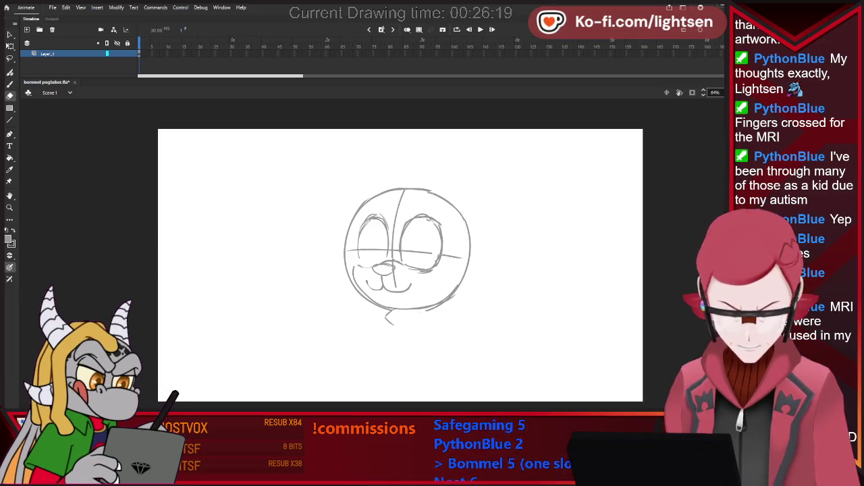
# Draw the scarf's top, left and bottom-right strokes beneath the chin
pyautogui.press('b')
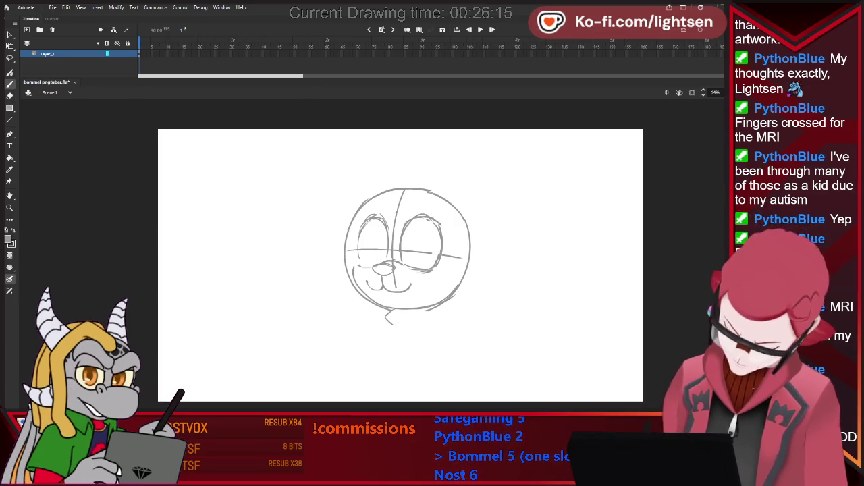
pyautogui.moveTo(396, 324); pyautogui.dragTo(433, 308)
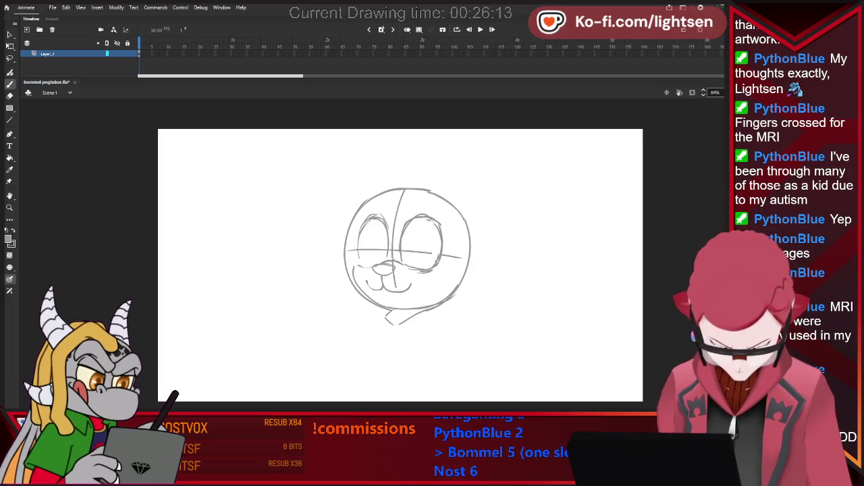
pyautogui.press('e')
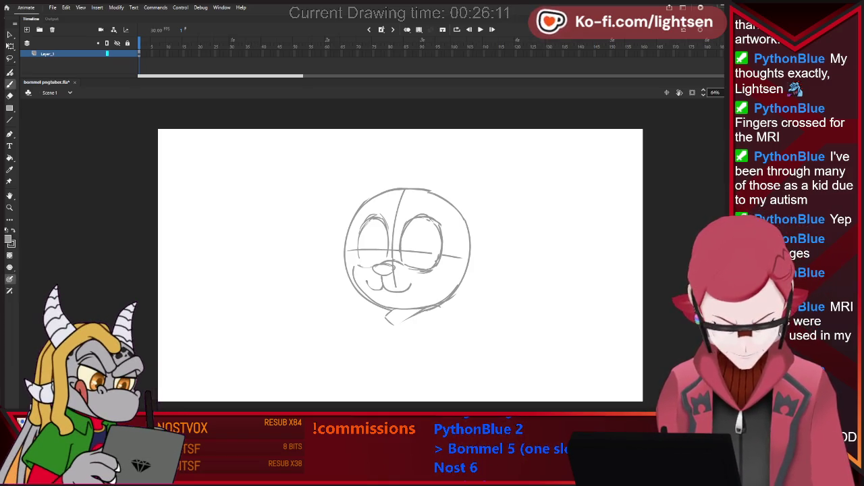
pyautogui.moveTo(371, 316); pyautogui.dragTo(382, 308)
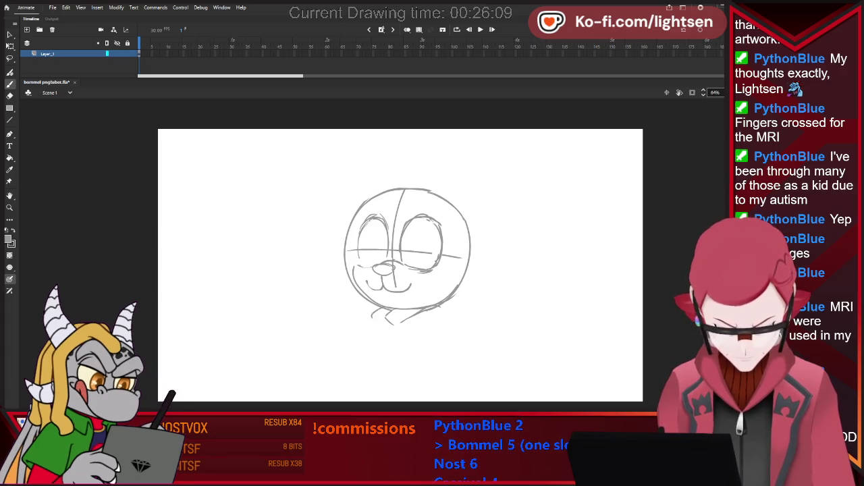
pyautogui.press('e')
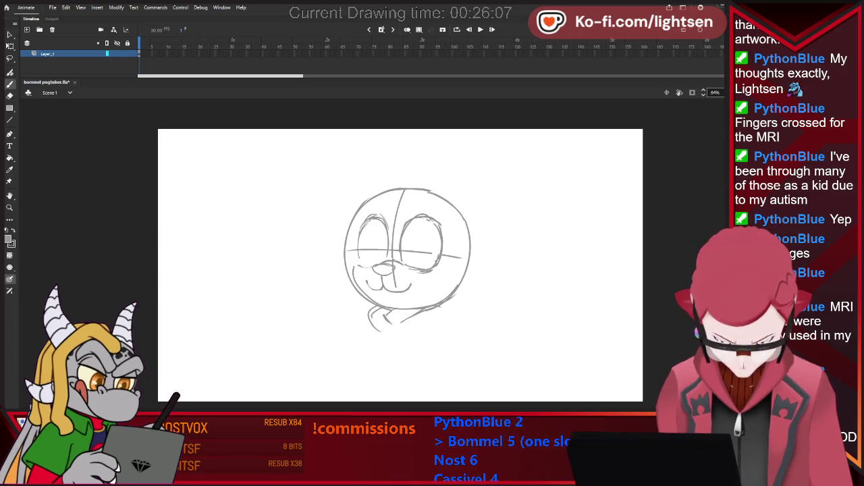
pyautogui.moveTo(399, 331); pyautogui.dragTo(449, 312)
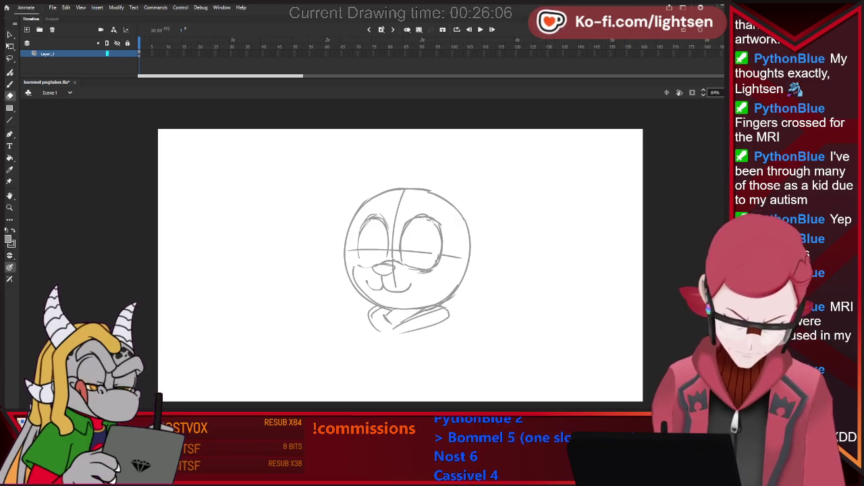
pyautogui.press('e')
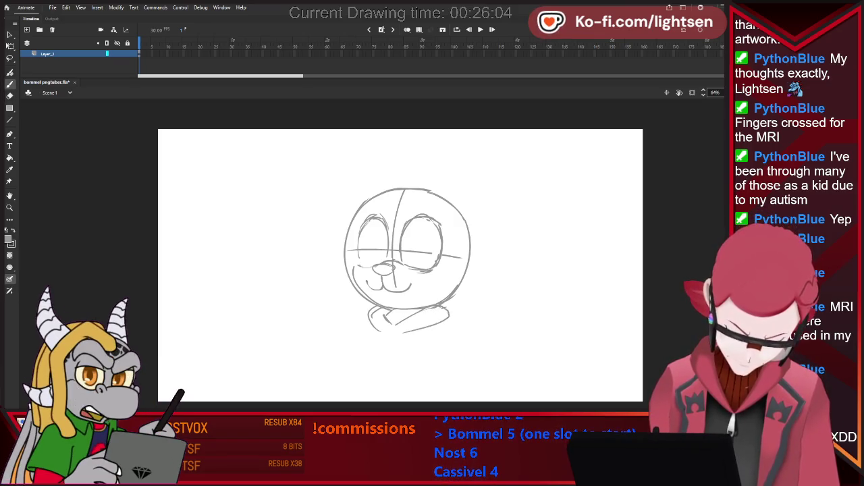
# Undo and erase the scarf's lower edges, then sketch the body's left side below it
pyautogui.hotkey('ctrl', 'z')
pyautogui.press('b')
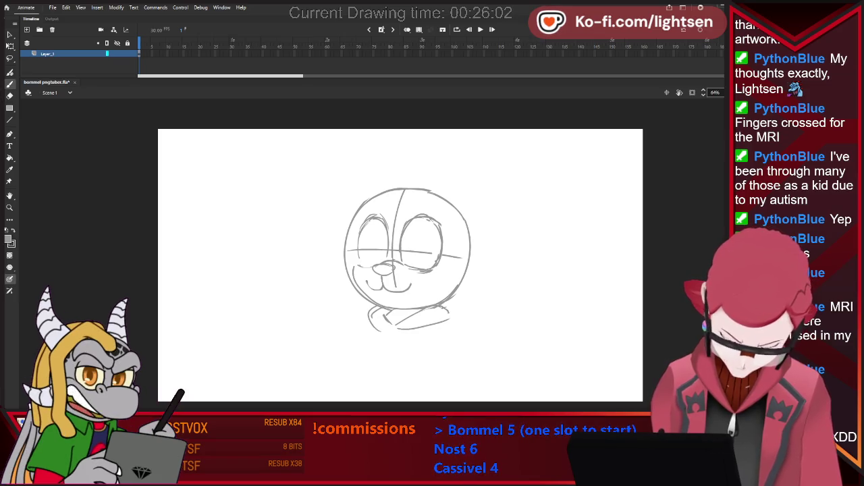
pyautogui.press('e')
pyautogui.moveTo(370, 323); pyautogui.dragTo(393, 326)
pyautogui.press('b')
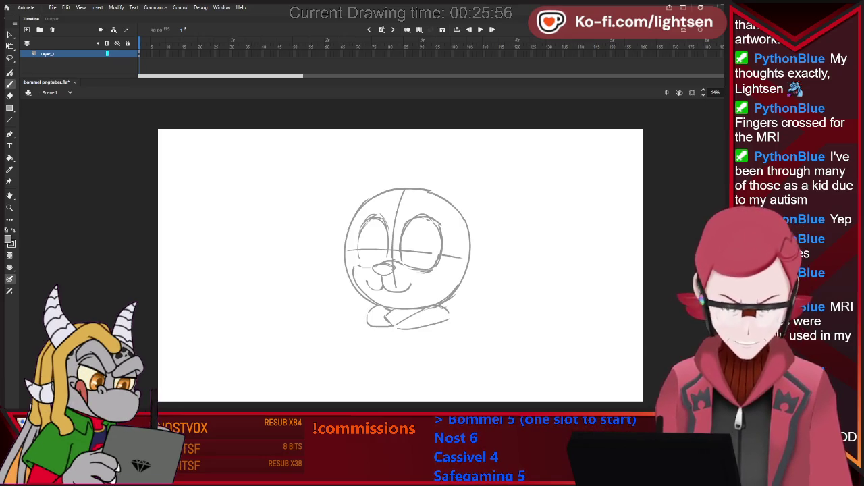
pyautogui.moveTo(380, 323); pyautogui.dragTo(373, 341)
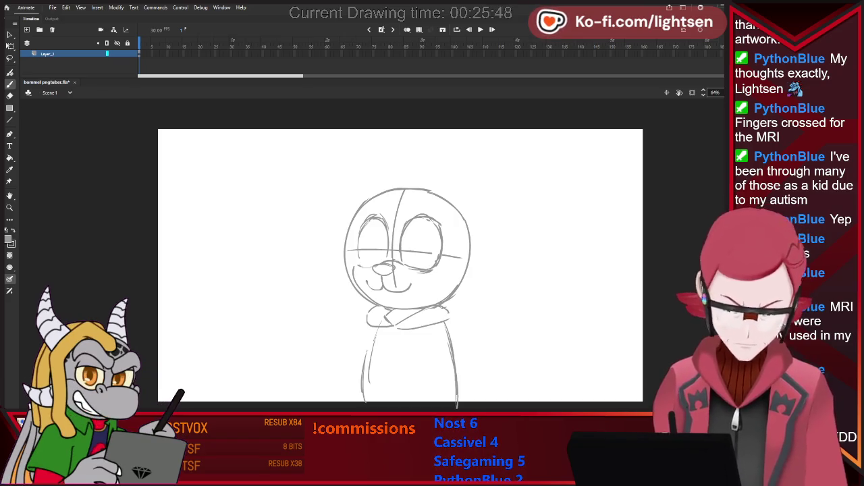
# Draw a long curled ear rising from the head's upper right and trim its tip
pyautogui.moveTo(438, 192)
pyautogui.mouseDown()
pyautogui.moveTo(466, 162)
pyautogui.moveTo(522, 169)
pyautogui.mouseUp()
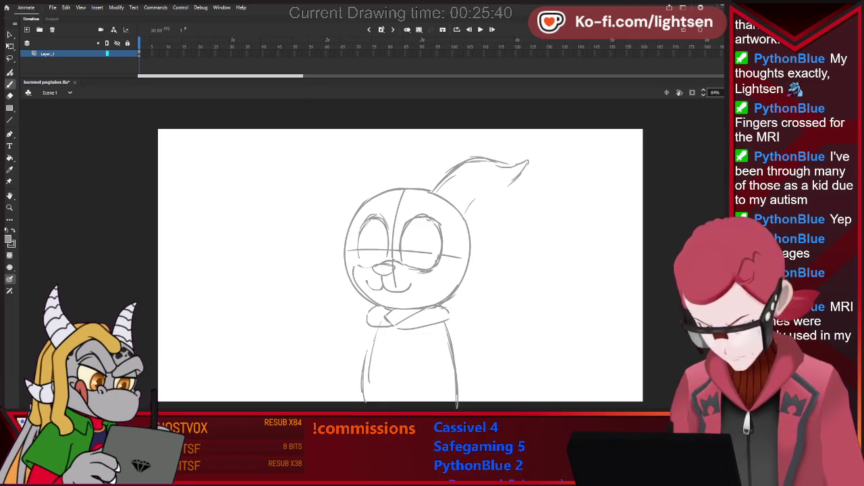
pyautogui.moveTo(462, 216)
pyautogui.mouseDown()
pyautogui.moveTo(521, 174)
pyautogui.moveTo(515, 166)
pyautogui.moveTo(513, 177)
pyautogui.mouseUp()
pyautogui.press('e')
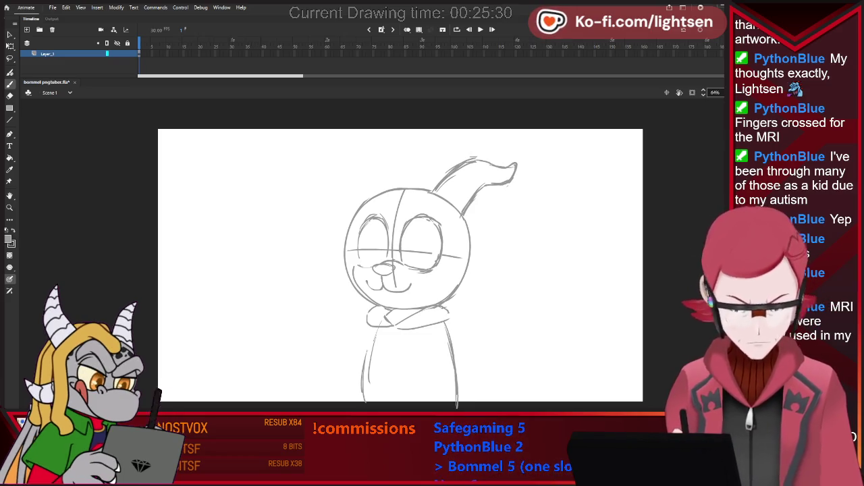
pyautogui.press('l')
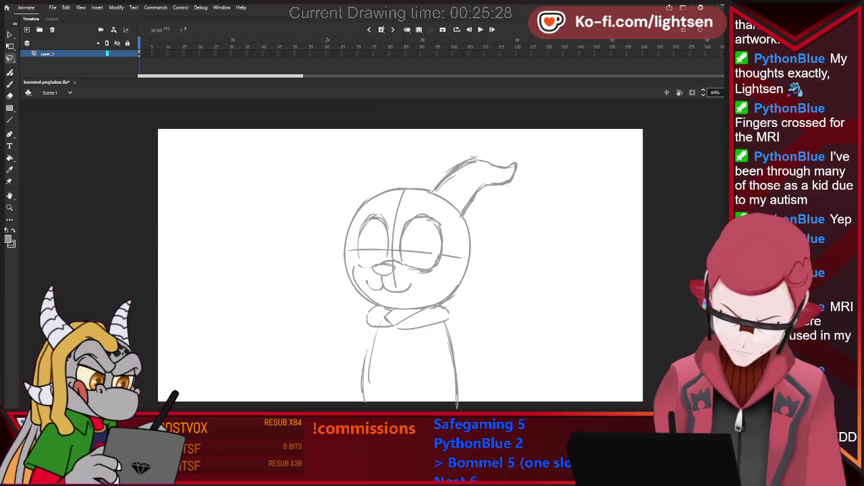
# Lasso the curled ear and rotate it slightly clockwise with Free Transform
pyautogui.moveTo(466, 214); pyautogui.dragTo(432, 191)
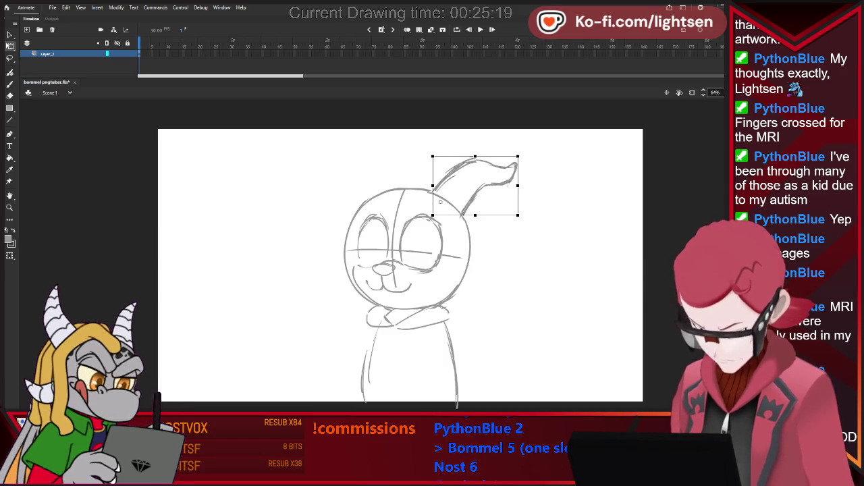
pyautogui.moveTo(521, 154); pyautogui.dragTo(523, 159)
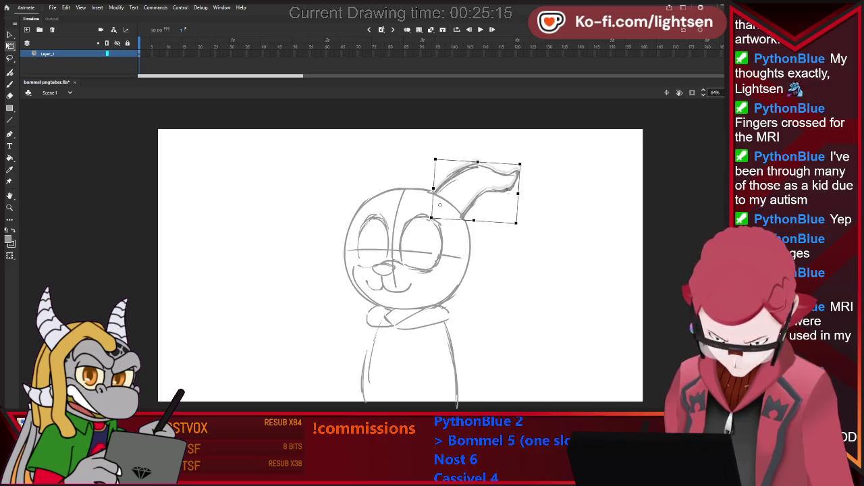
pyautogui.press('e')
pyautogui.press('b')
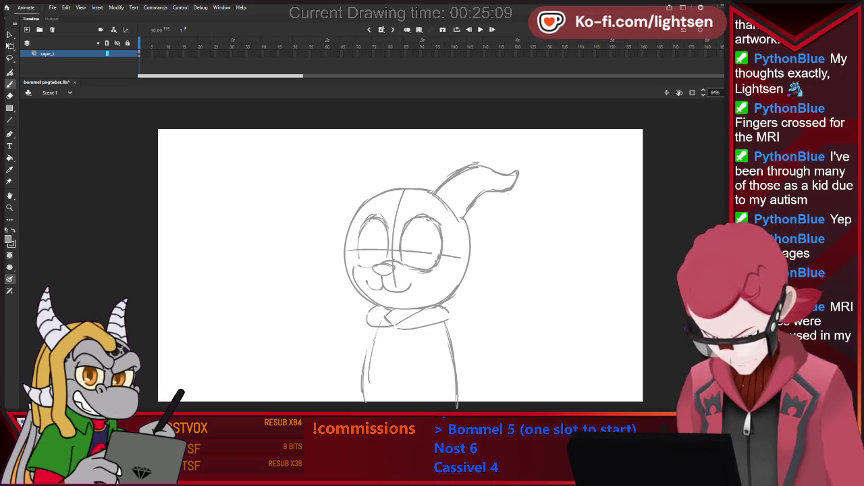
# Erase part of the ear's base and sketch a small tuft stroke at the head's top right
pyautogui.press('e')
pyautogui.moveTo(432, 193); pyautogui.dragTo(453, 173)
pyautogui.press('b')
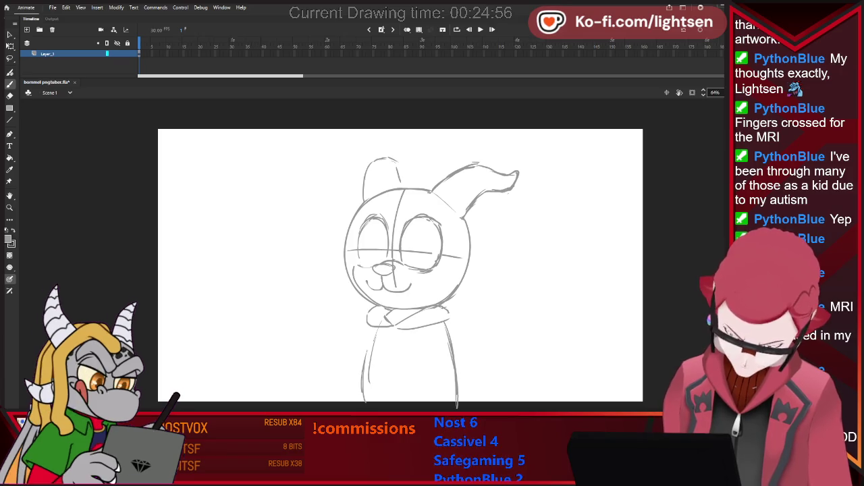
pyautogui.moveTo(401, 164); pyautogui.dragTo(409, 160)
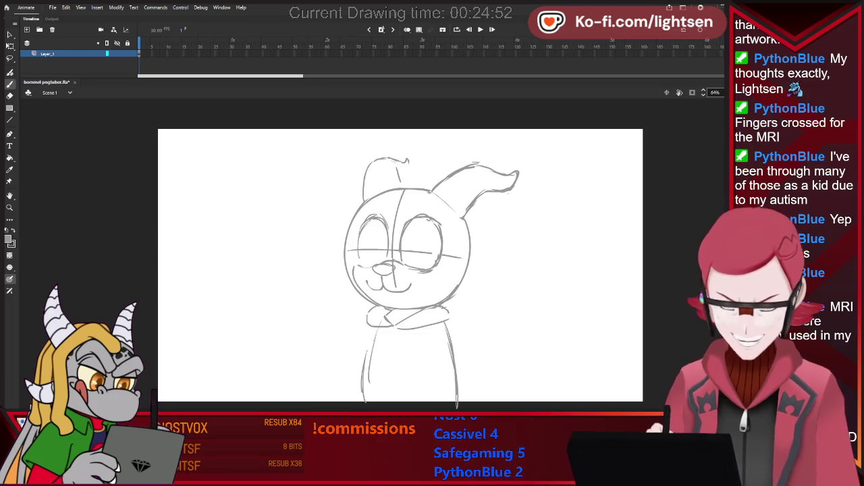
pyautogui.press('e')
pyautogui.moveTo(403, 162); pyautogui.dragTo(409, 159)
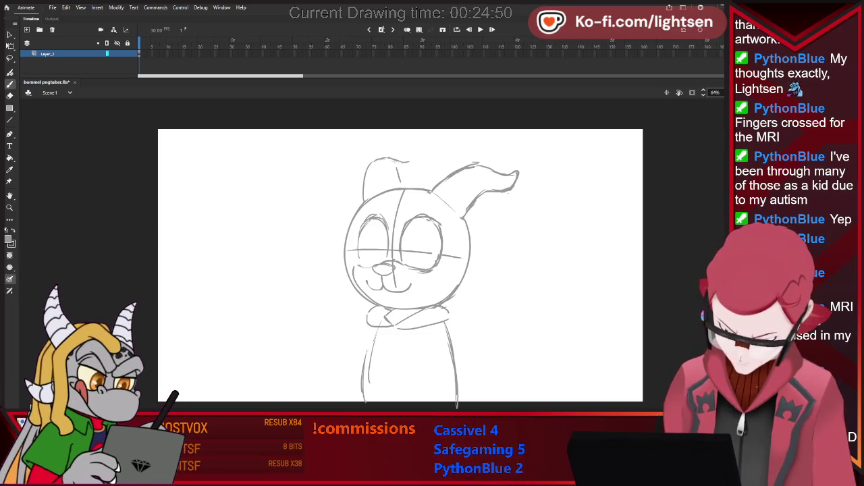
# Redraw the top-right tuft stroke and refine the cheek tufts with brush and eraser
pyautogui.press('b')
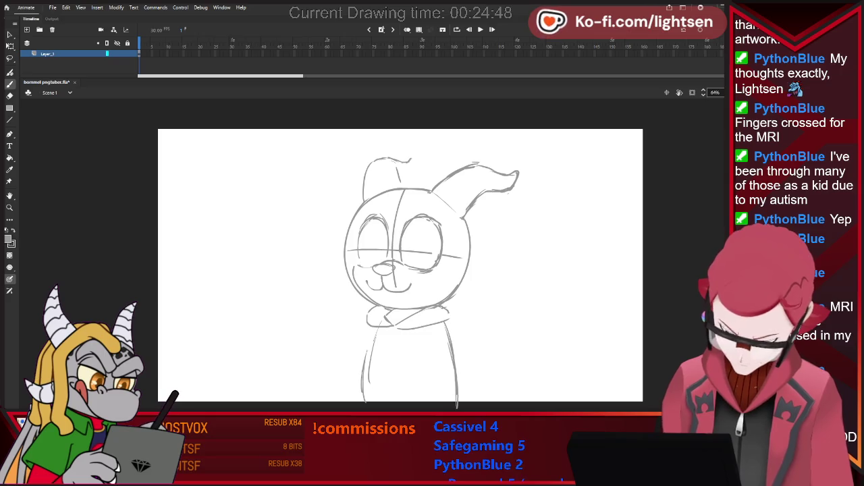
pyautogui.moveTo(403, 163); pyautogui.dragTo(413, 160)
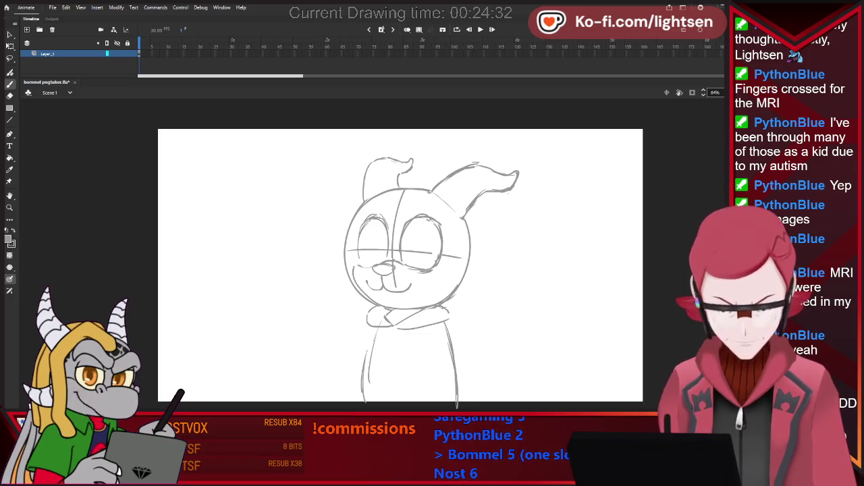
pyautogui.press('e')
pyautogui.press('b')
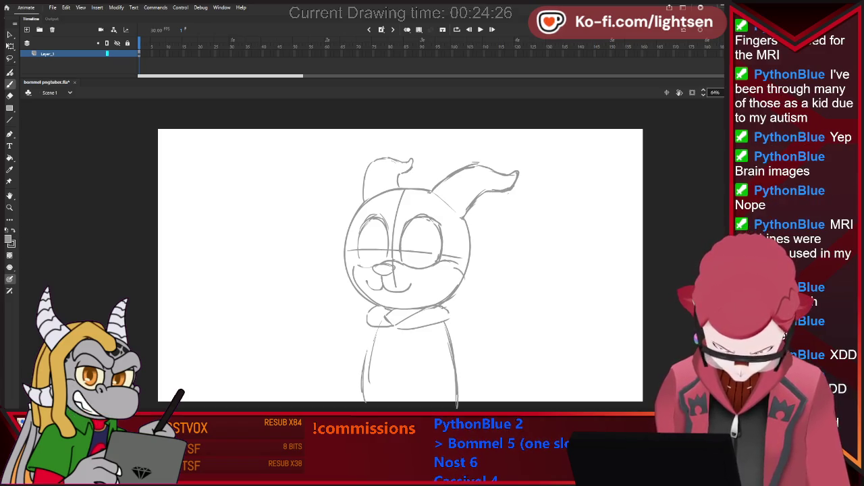
pyautogui.press('e')
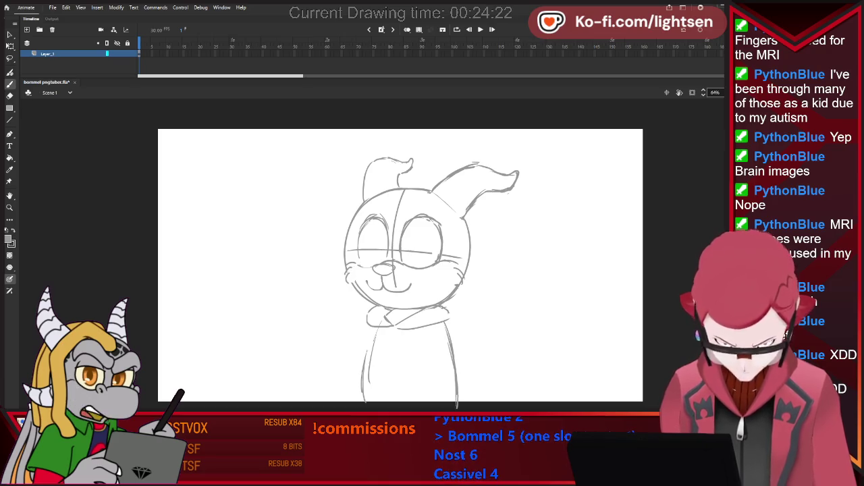
pyautogui.press('b')
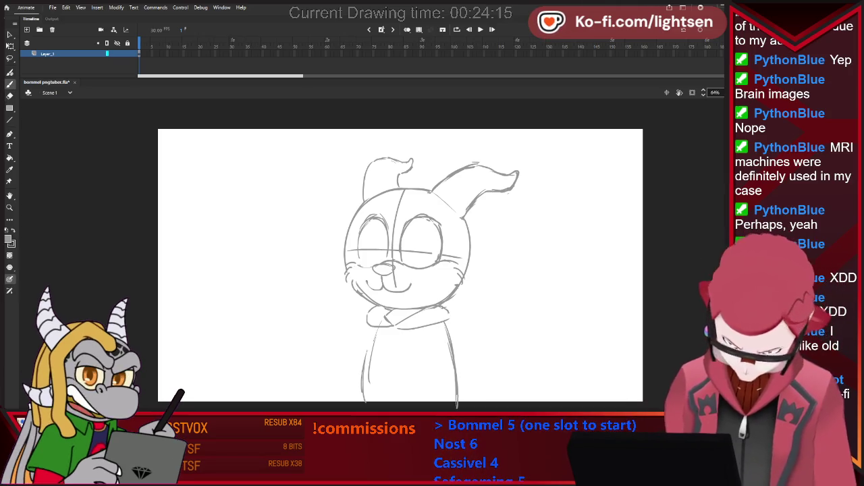
# Clean up the left side of the head outline, toggling between eraser and brush
pyautogui.press('e')
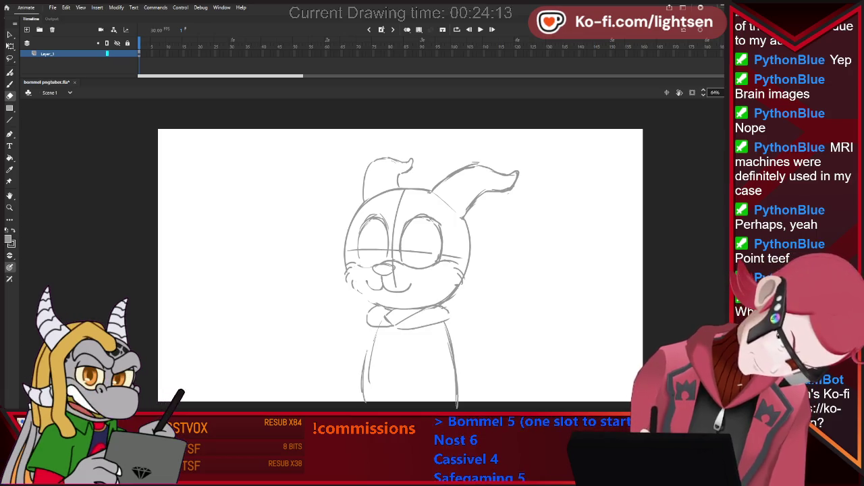
pyautogui.press('b')
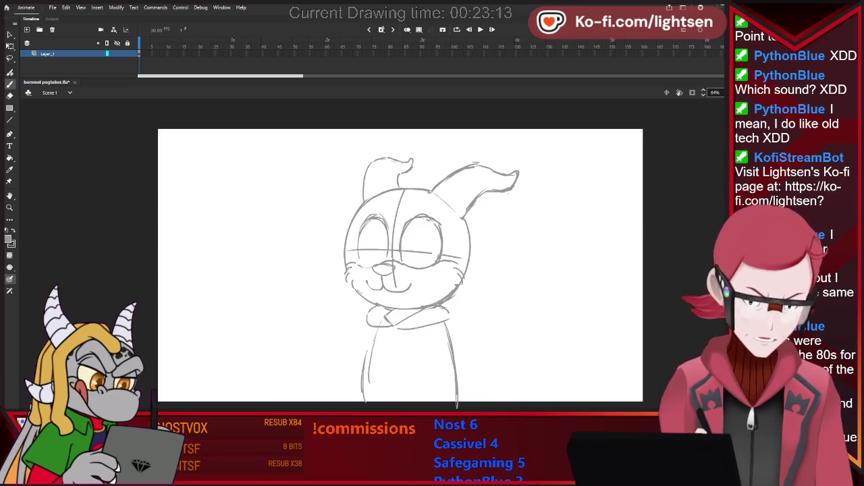
pyautogui.press('e')
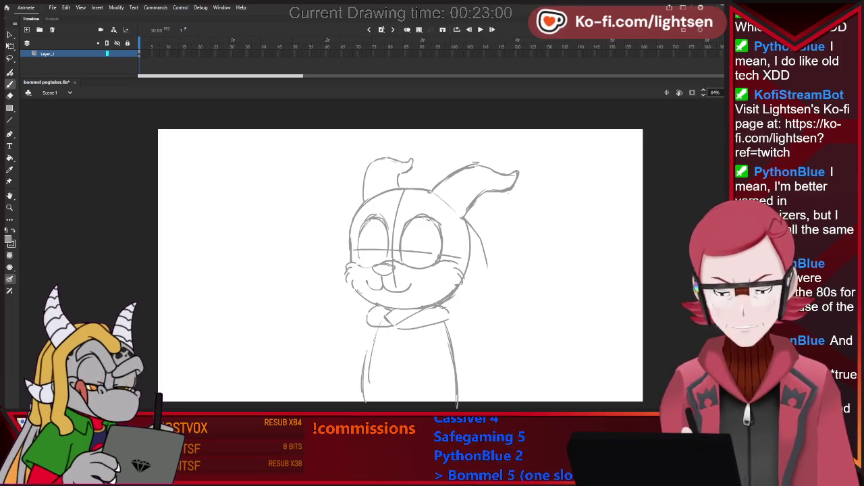
# Select and delete the outer part of the pointed right ear and stray lines
pyautogui.moveTo(475, 233); pyautogui.dragTo(488, 268)
pyautogui.hotkey('ctrl', 'z')
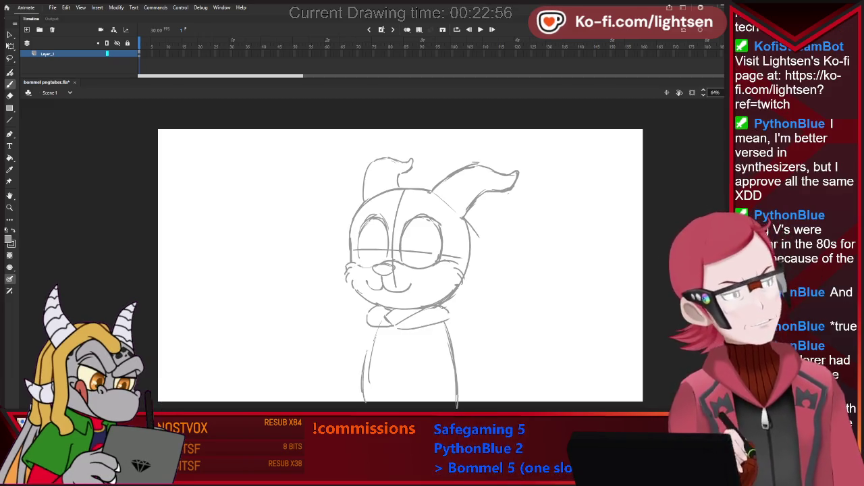
pyautogui.press('l')
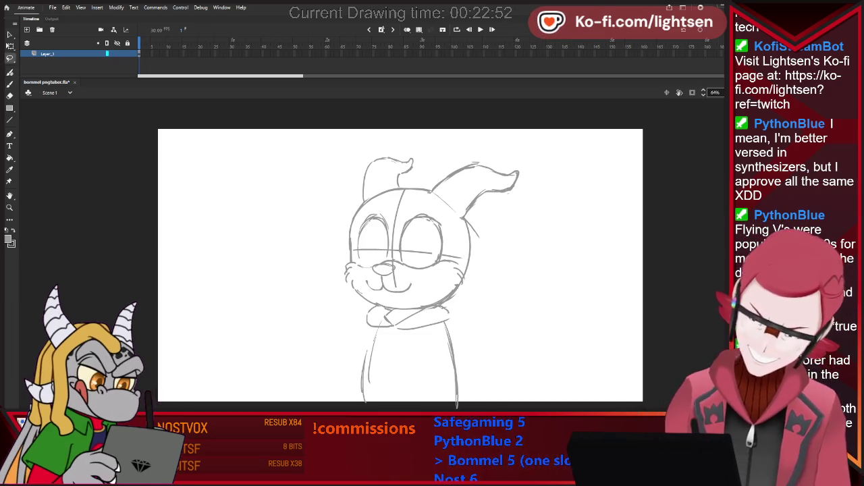
pyautogui.moveTo(513, 153)
pyautogui.mouseDown()
pyautogui.moveTo(465, 209)
pyautogui.moveTo(478, 181)
pyautogui.mouseUp()
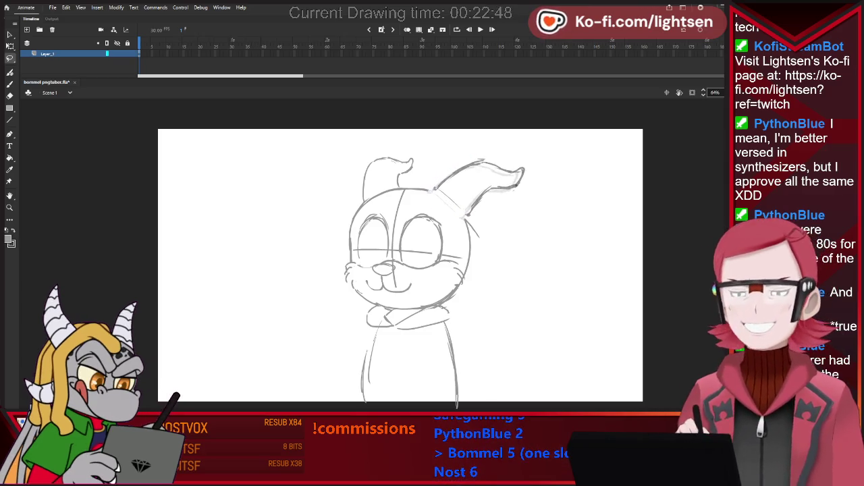
pyautogui.press('e')
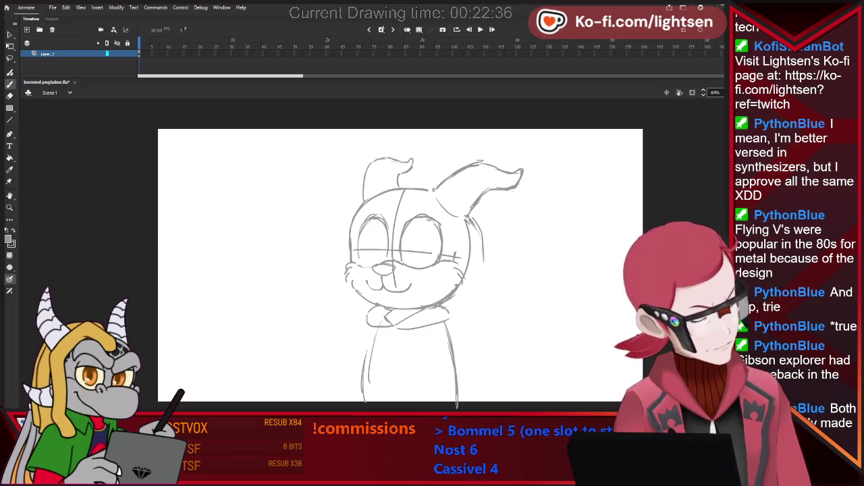
pyautogui.moveTo(480, 230); pyautogui.dragTo(485, 282)
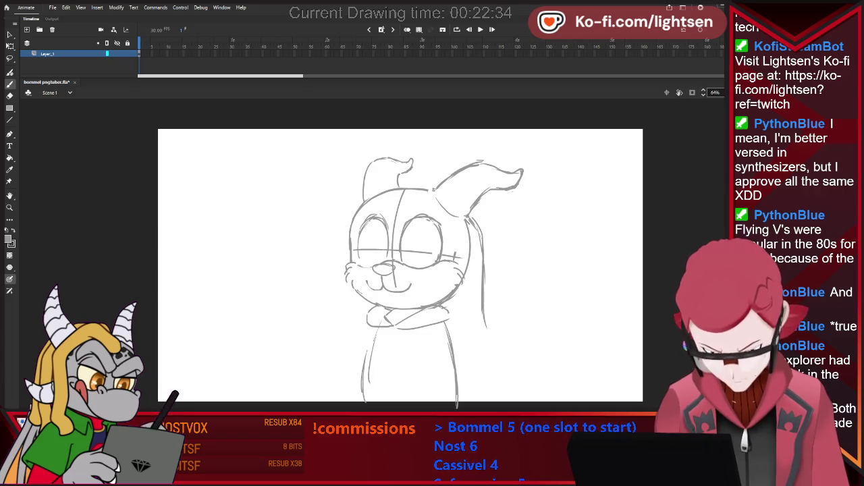
pyautogui.hotkey('ctrl', 'z')
pyautogui.hotkey('ctrl', 'z')
pyautogui.hotkey('ctrl', 'z')
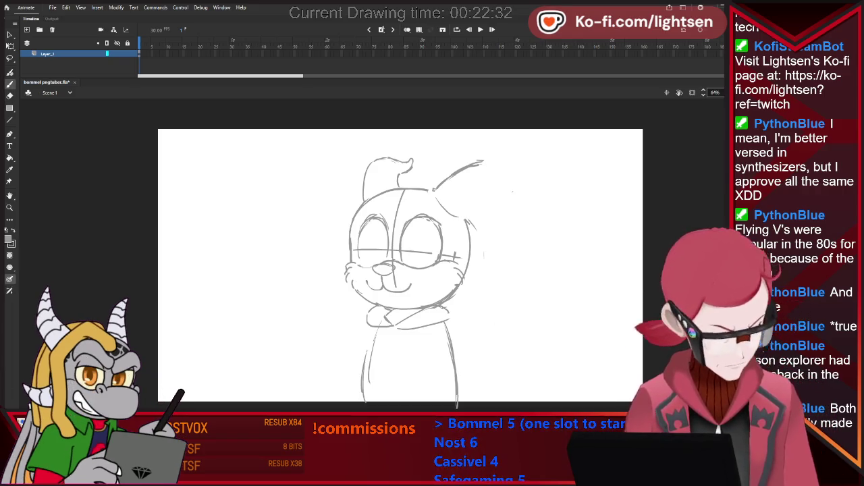
# Draw long locks down both sides of the body and erase stray ends near the bottom
pyautogui.moveTo(484, 297); pyautogui.dragTo(504, 353)
pyautogui.moveTo(484, 260); pyautogui.dragTo(507, 390)
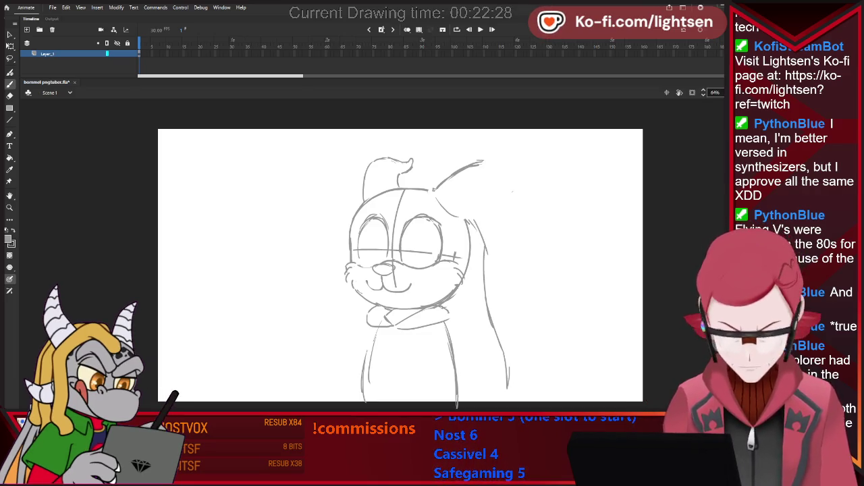
pyautogui.moveTo(339, 285); pyautogui.dragTo(349, 379)
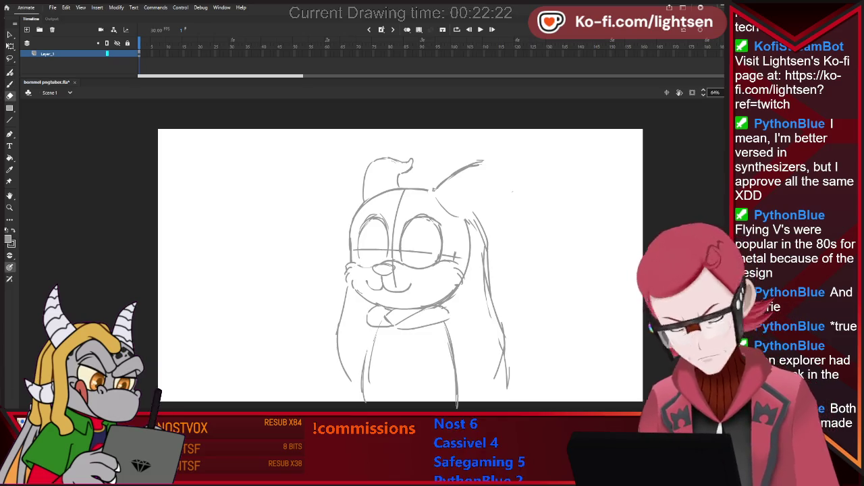
pyautogui.moveTo(503, 364)
pyautogui.mouseDown()
pyautogui.moveTo(506, 385)
pyautogui.moveTo(481, 381)
pyautogui.mouseUp()
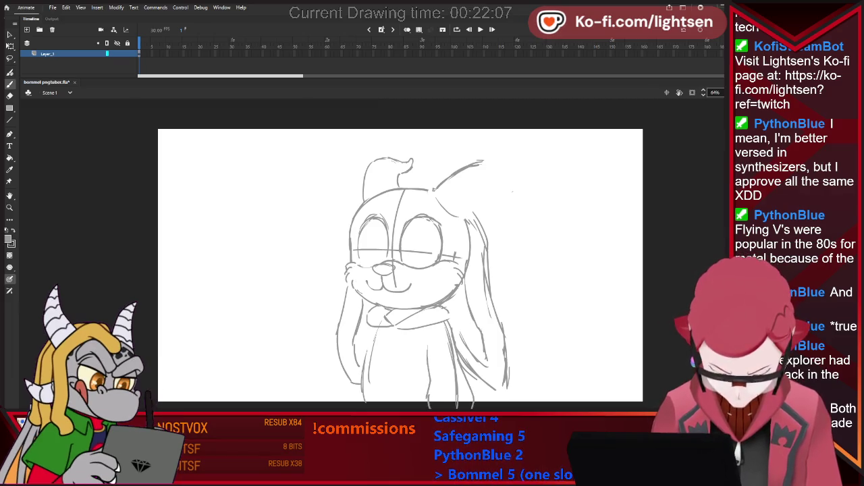
pyautogui.moveTo(428, 371); pyautogui.dragTo(428, 408)
pyautogui.press('b')
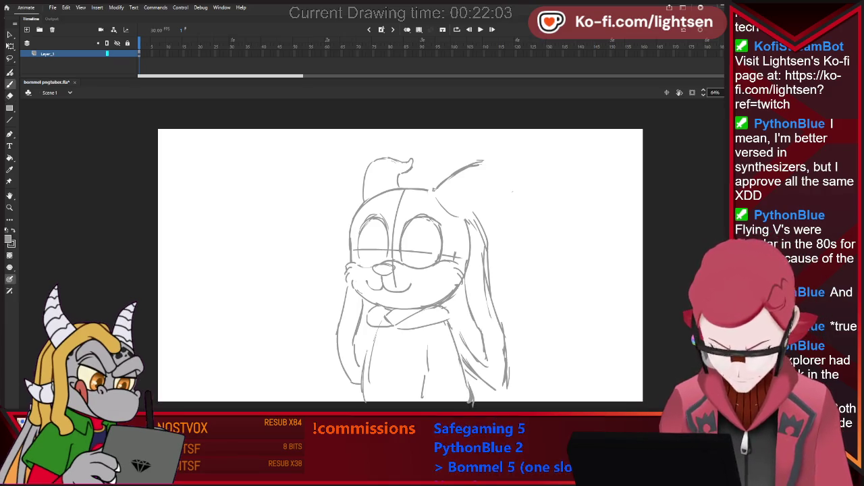
pyautogui.press('e')
pyautogui.moveTo(360, 359); pyautogui.dragTo(360, 392)
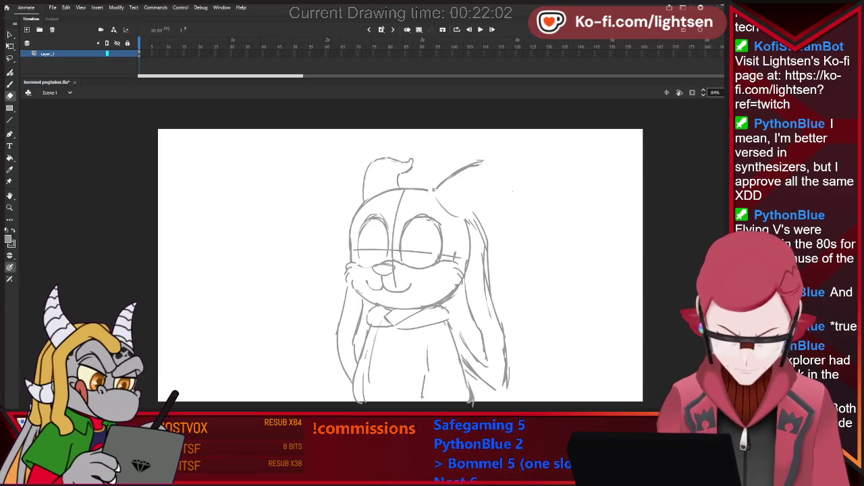
# Add short strokes at the lower right of the body
pyautogui.press('b')
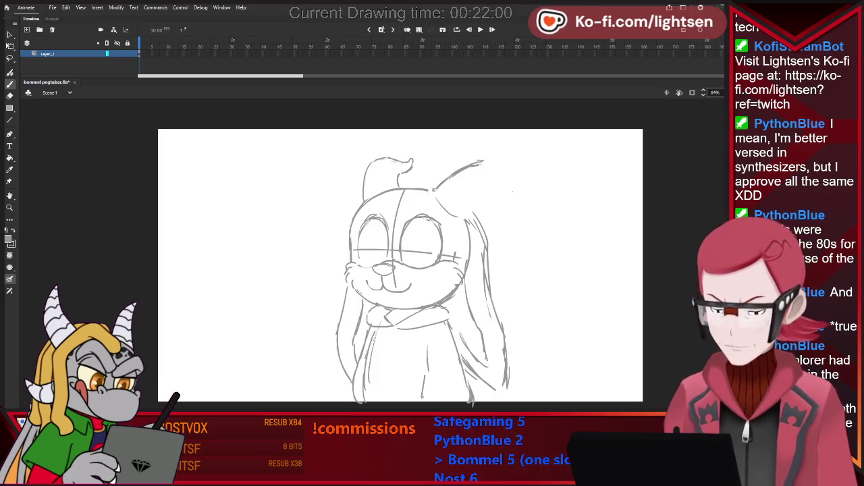
pyautogui.moveTo(476, 371); pyautogui.dragTo(495, 389)
pyautogui.press('e')
pyautogui.press('b')
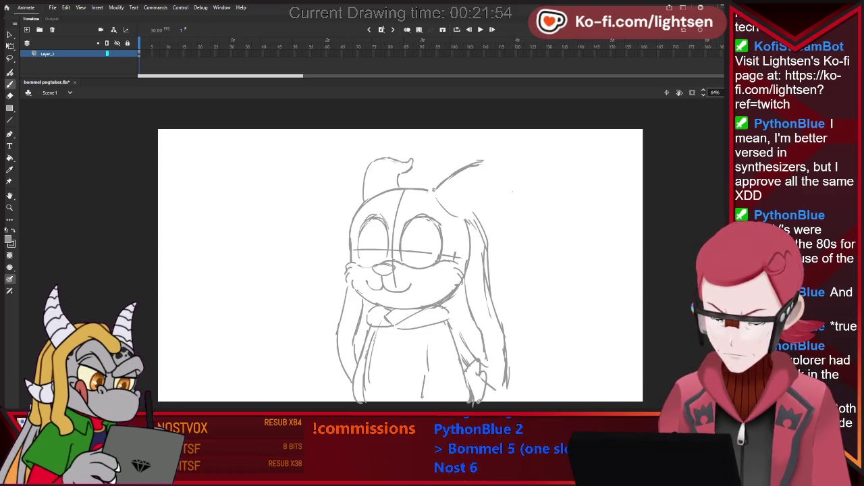
pyautogui.press('b')
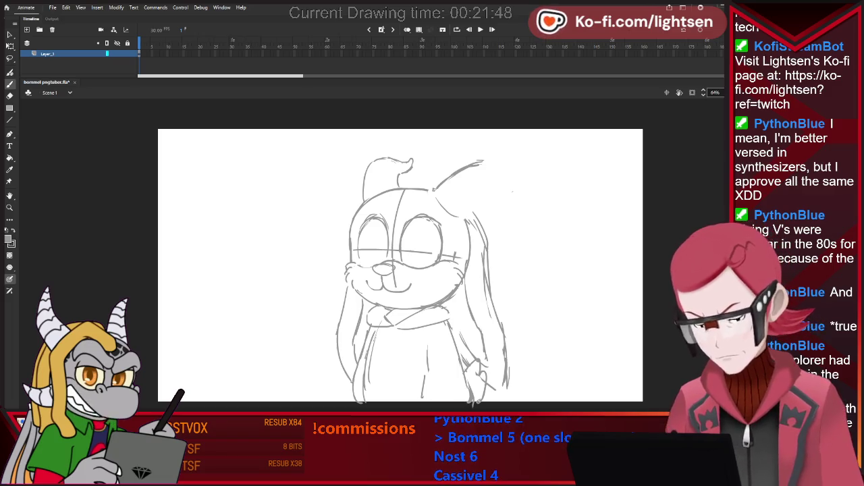
# Redraw the right ear with a longer pointed tip and erase its old outline
pyautogui.moveTo(488, 198); pyautogui.dragTo(470, 215)
pyautogui.moveTo(482, 164); pyautogui.dragTo(529, 172)
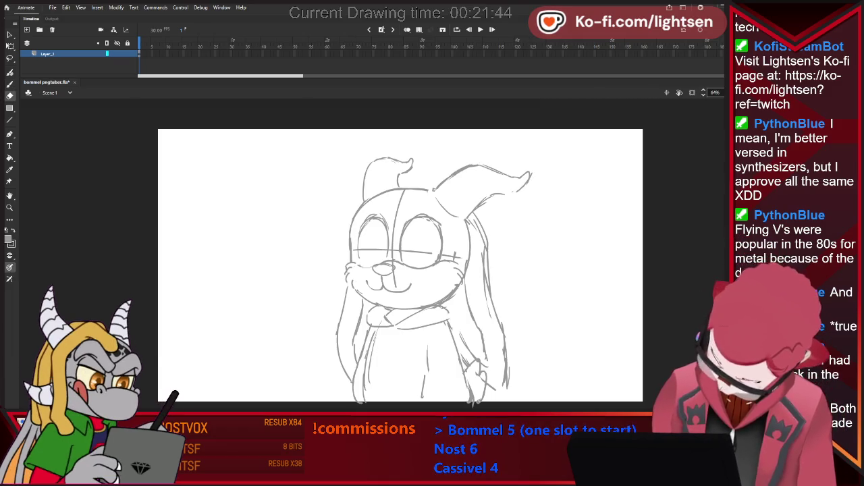
pyautogui.press('b')
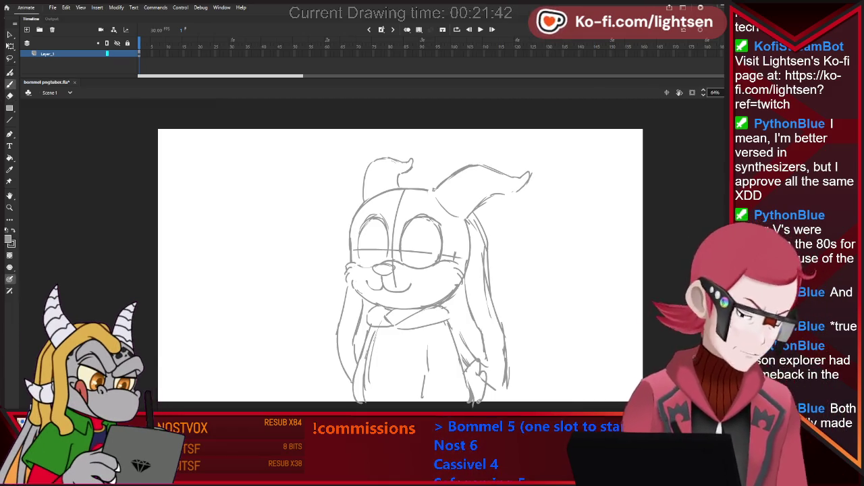
pyautogui.press('e')
pyautogui.moveTo(412, 161)
pyautogui.mouseDown()
pyautogui.moveTo(390, 162)
pyautogui.moveTo(400, 185)
pyautogui.mouseUp()
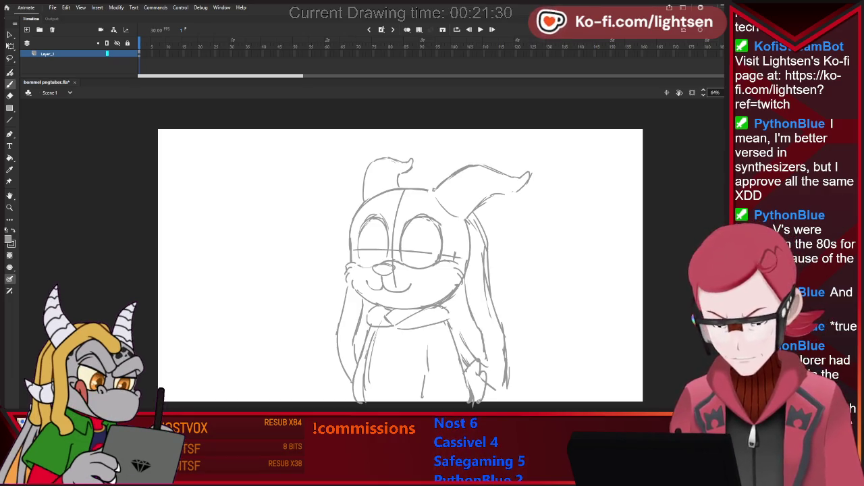
pyautogui.press('b')
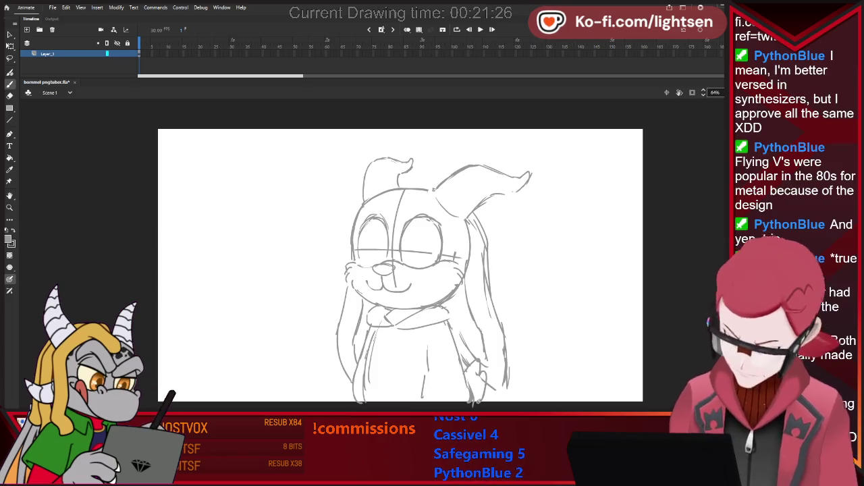
# Lasso the eyes, nose and mouth, rotate them slightly, and nudge them down and left
pyautogui.press('l')
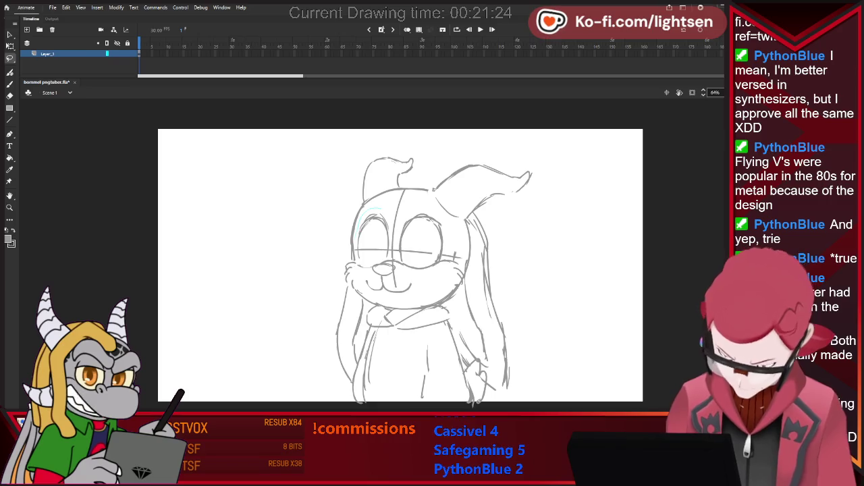
pyautogui.moveTo(387, 297); pyautogui.dragTo(459, 270)
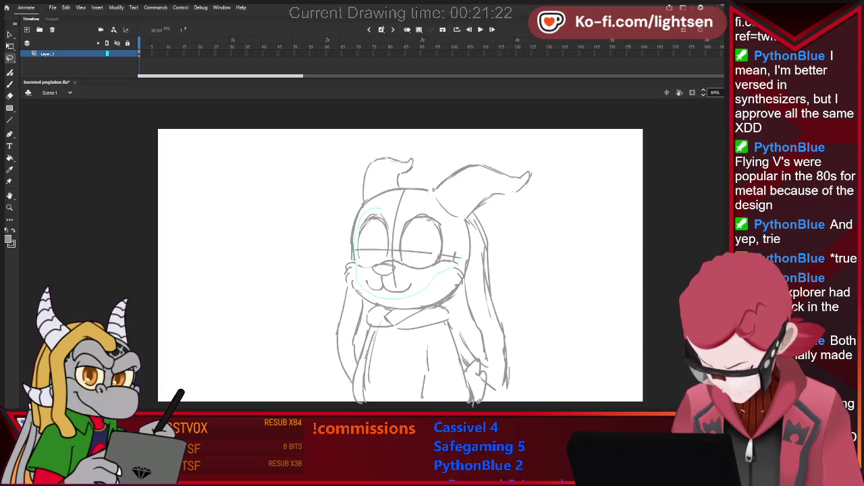
pyautogui.moveTo(445, 215); pyautogui.dragTo(356, 223)
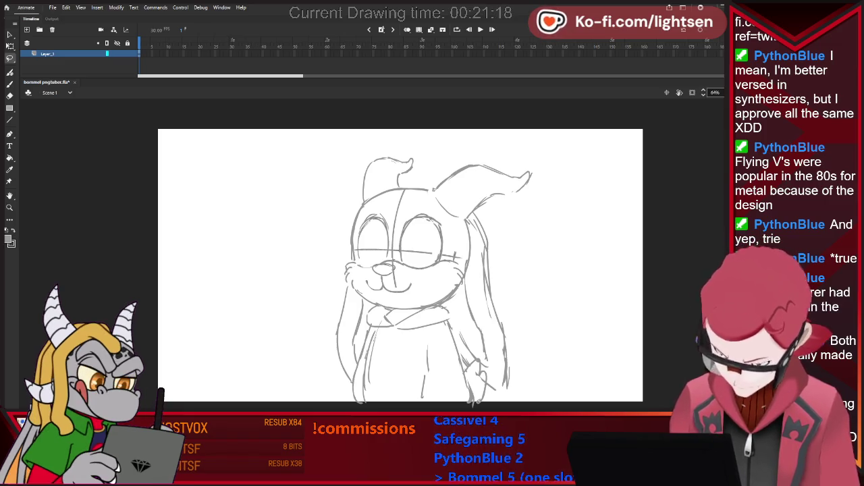
pyautogui.press('v')
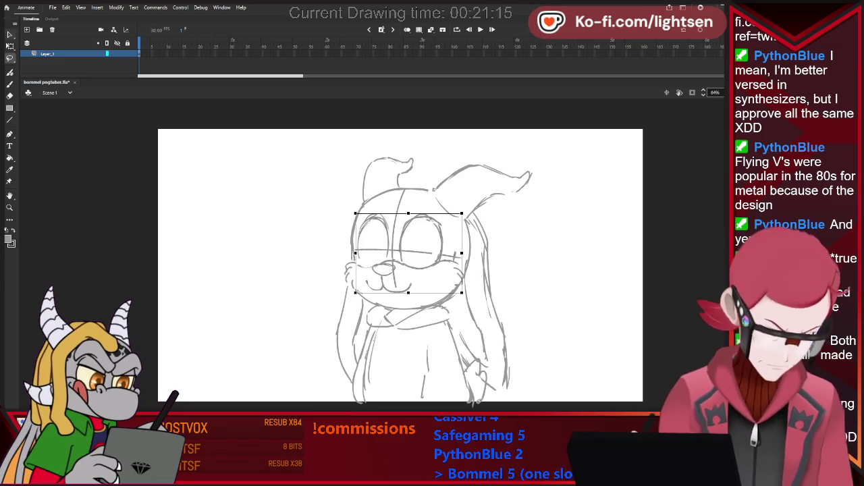
pyautogui.hotkey('ctrl', 'shift', 'a')
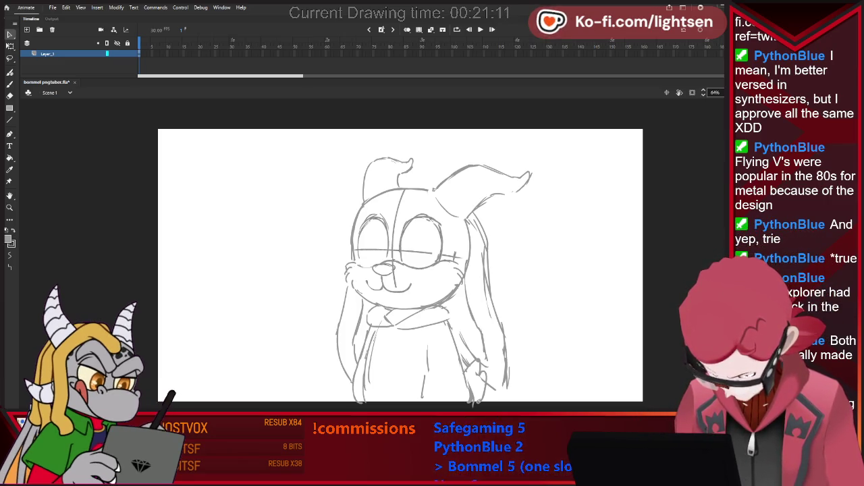
pyautogui.press('q')
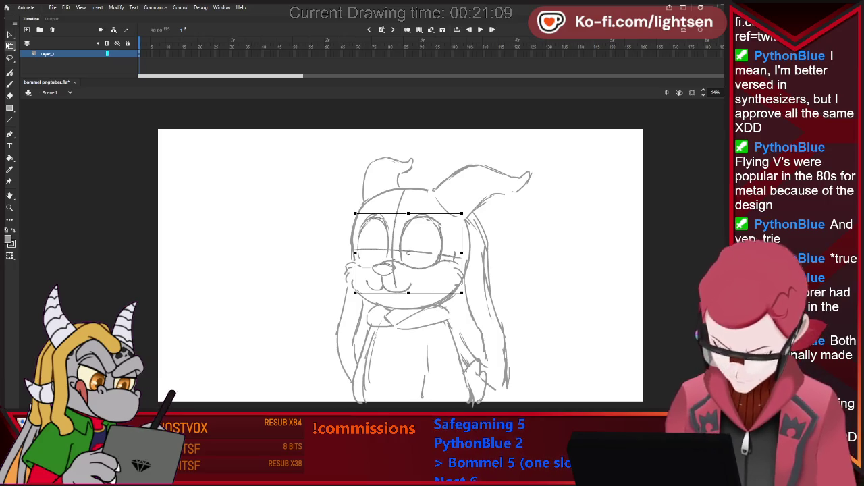
pyautogui.moveTo(467, 210); pyautogui.dragTo(466, 207)
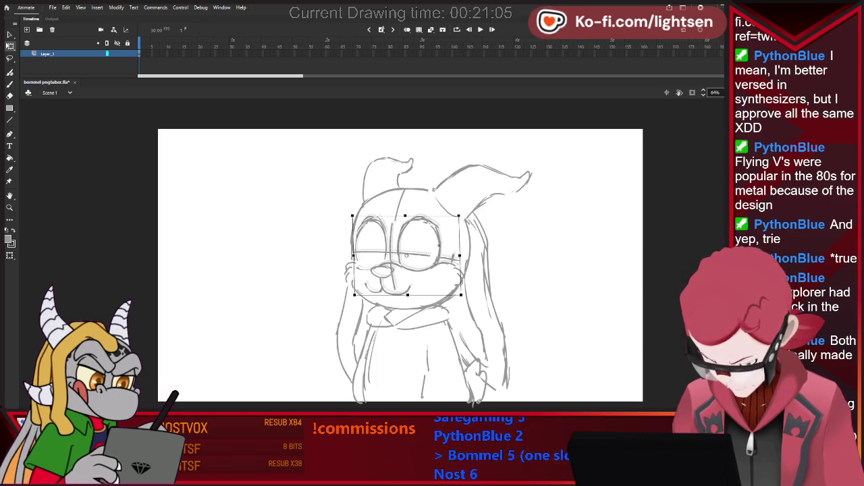
pyautogui.moveTo(408, 254); pyautogui.dragTo(408, 255)
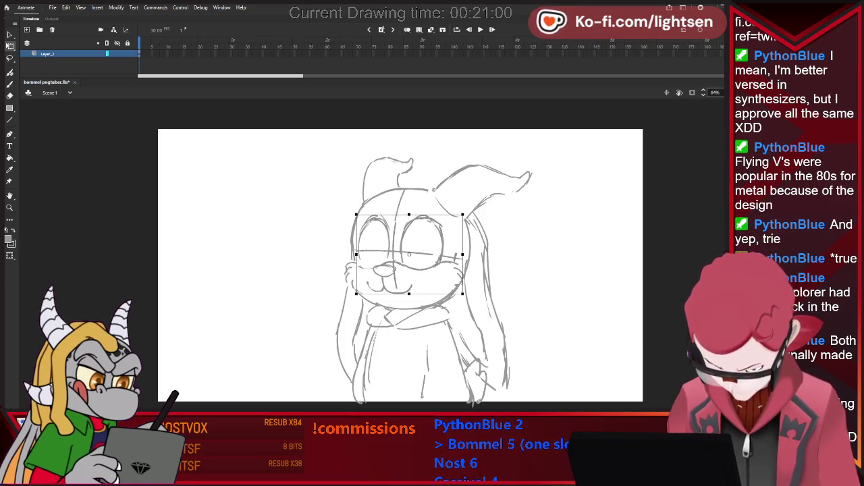
pyautogui.press('Escape')
pyautogui.press('b')
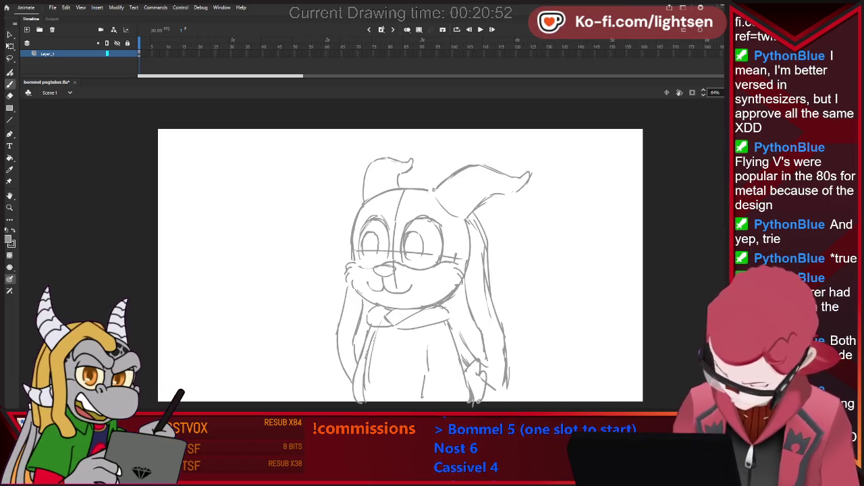
# Redraw the eyes as big round eyes with pupils, alternating brush and eraser
pyautogui.press('b')
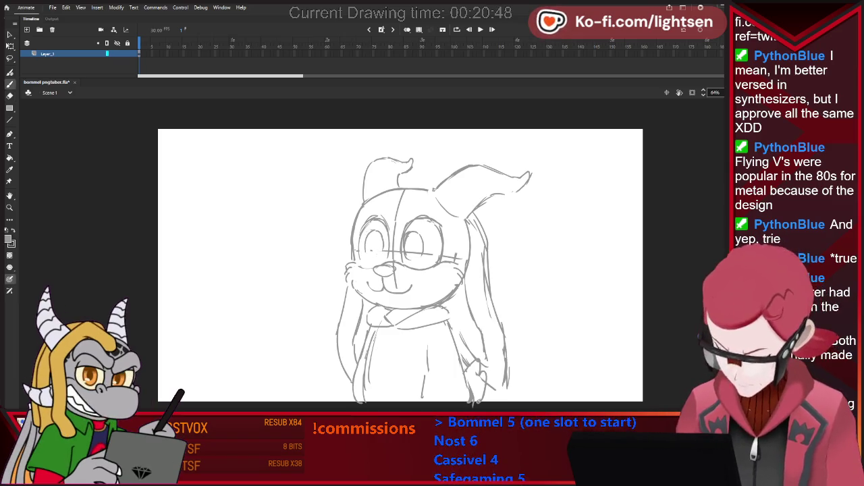
pyautogui.press('e')
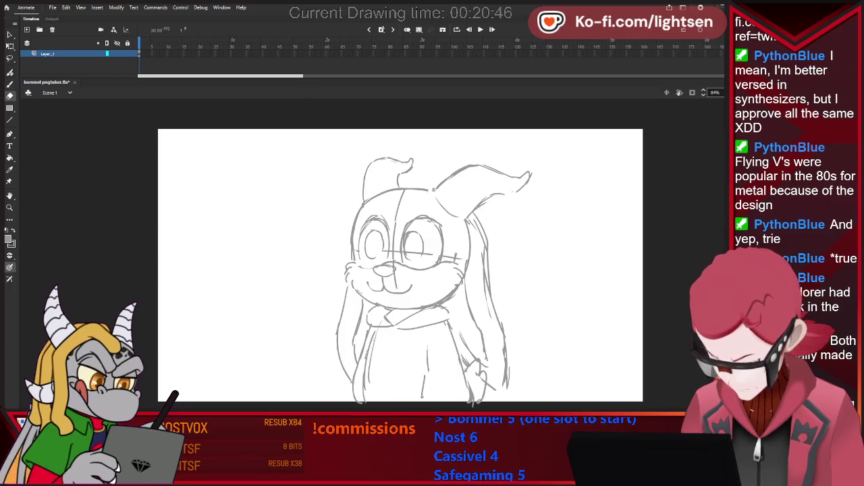
pyautogui.press('b')
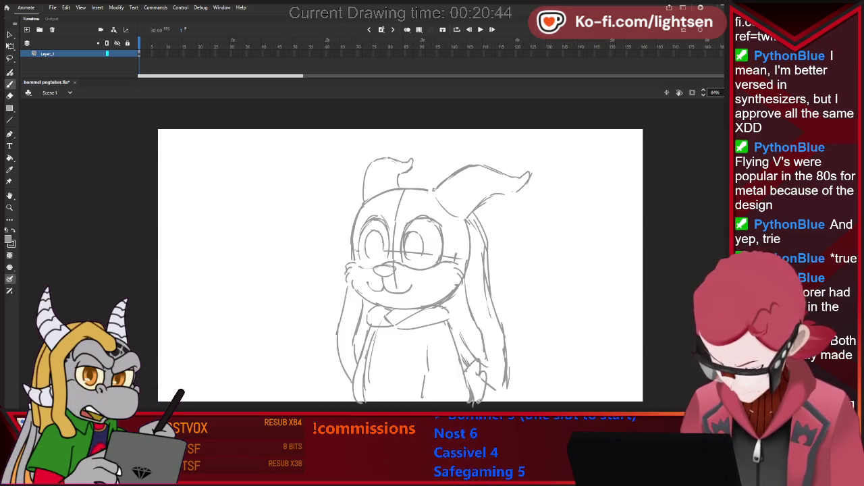
pyautogui.press('e')
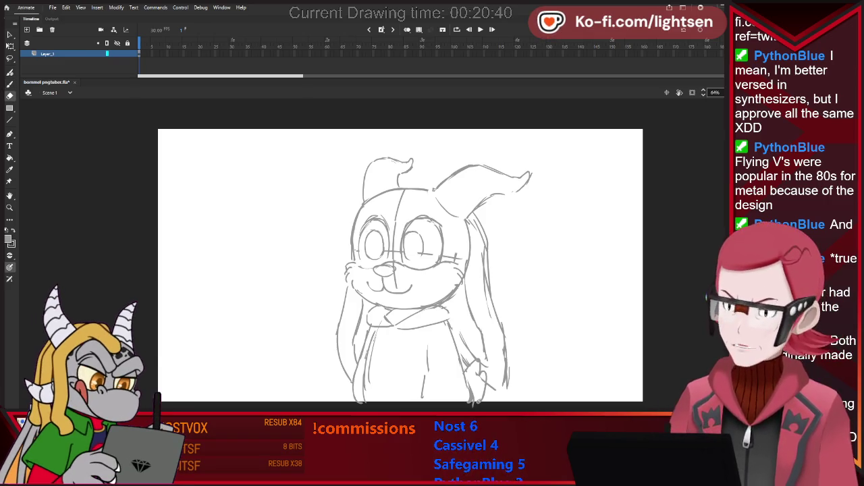
pyautogui.press('b')
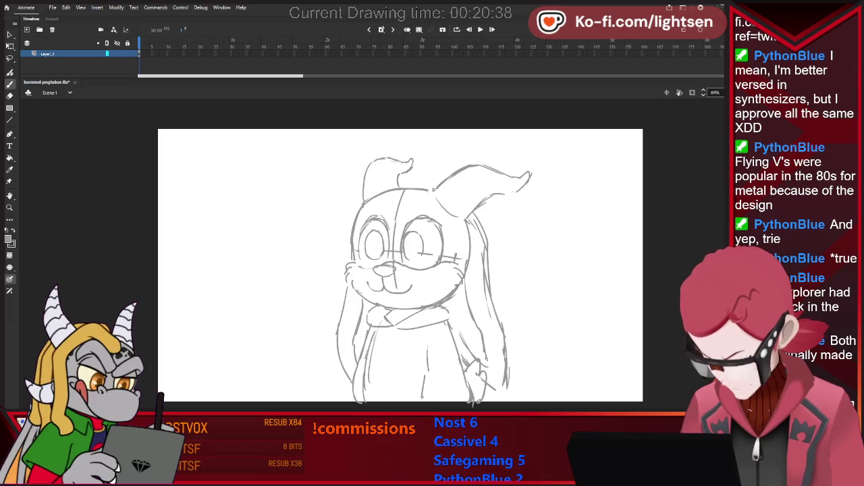
pyautogui.press('b')
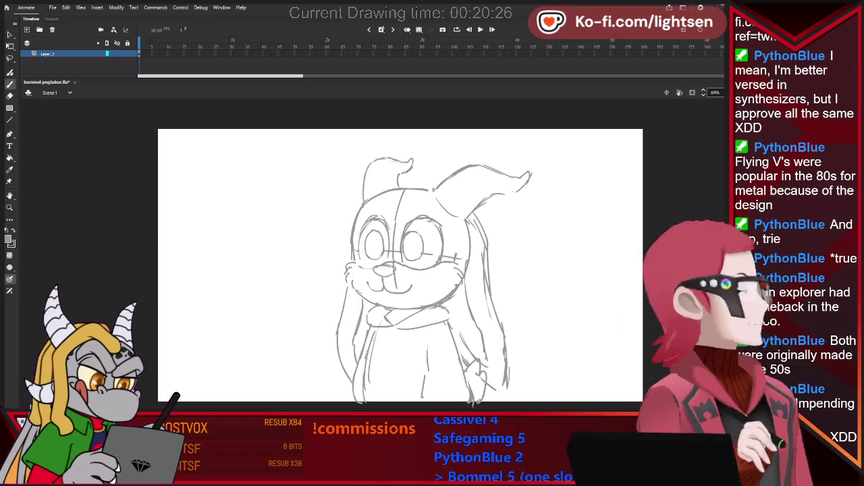
# Lasso-select strokes around the mouth, then clear the selection
pyautogui.press('l')
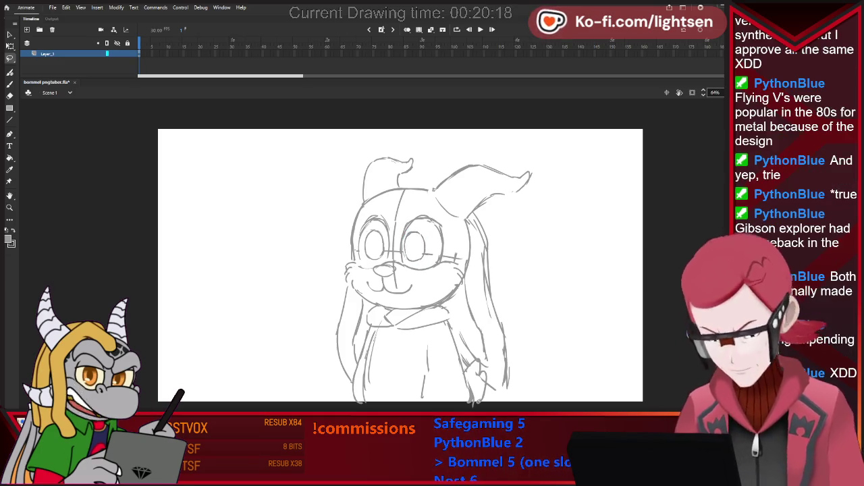
pyautogui.press('b')
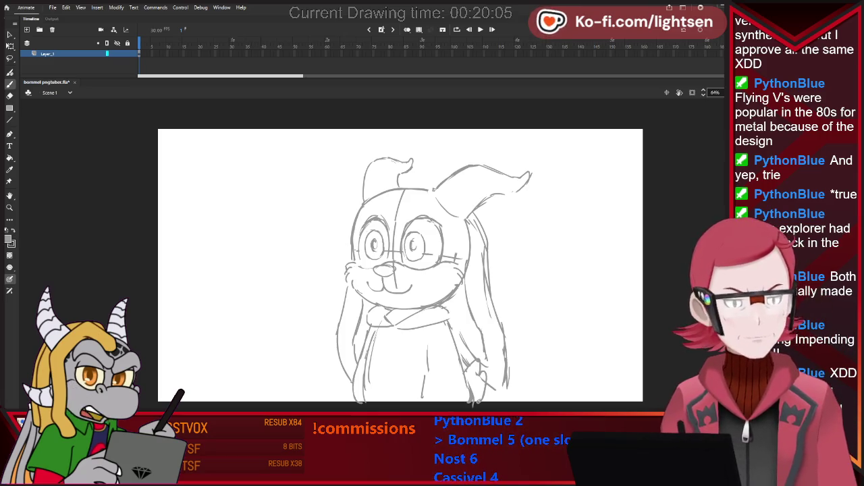
pyautogui.press('l')
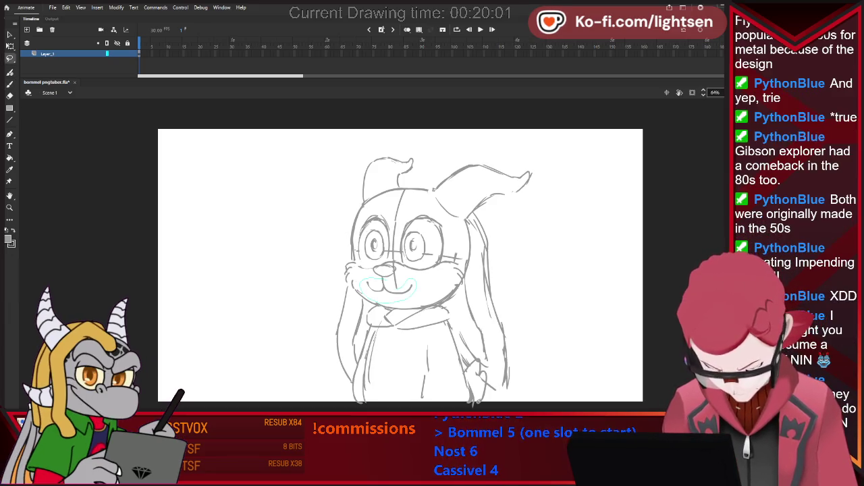
pyautogui.press('Escape')
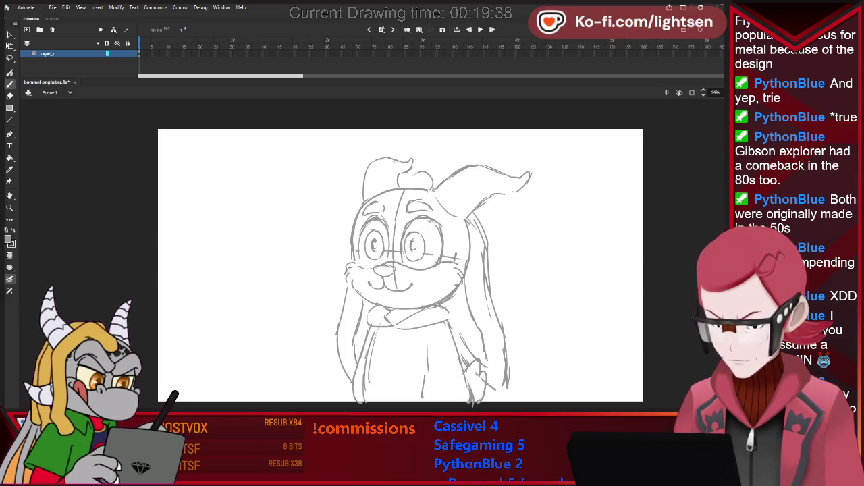
# Sketch trial curls on the hair tuft, undo them, and add a small mark beside it
pyautogui.moveTo(386, 160); pyautogui.dragTo(419, 166)
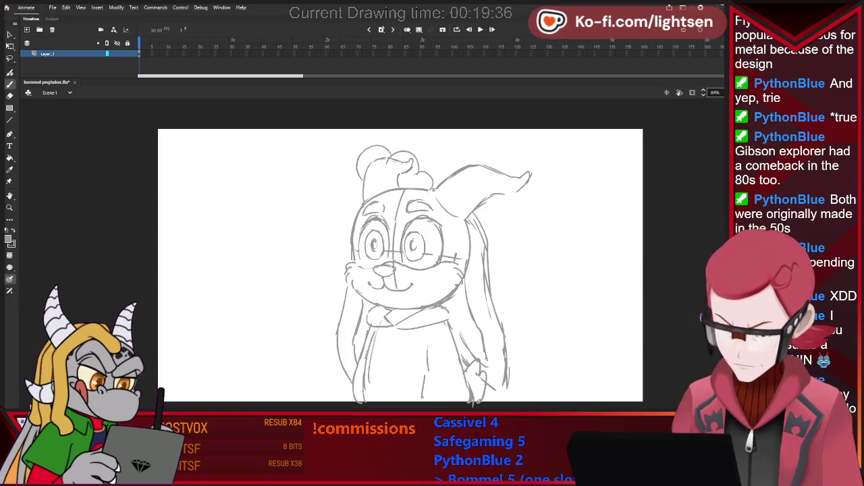
pyautogui.hotkey('ctrl', 'z')
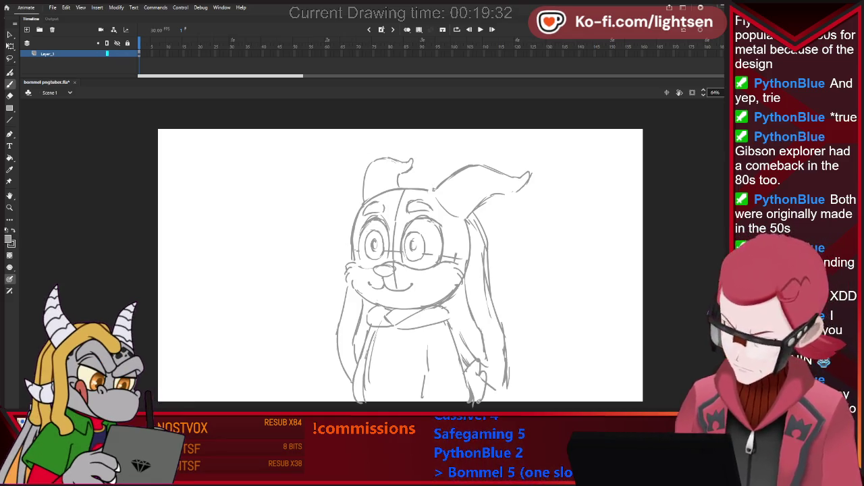
pyautogui.moveTo(436, 180); pyautogui.dragTo(434, 190)
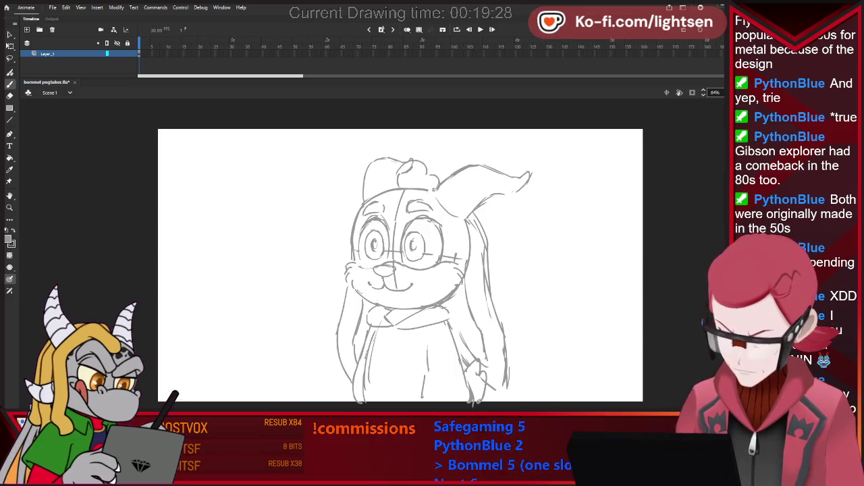
# Undo the tuft stroke, rename Layer_1 to sketch_1, and add a new layer above it
pyautogui.hotkey('ctrl', 'z')
pyautogui.doubleClick(47, 54)
pyautogui.write('sketch')
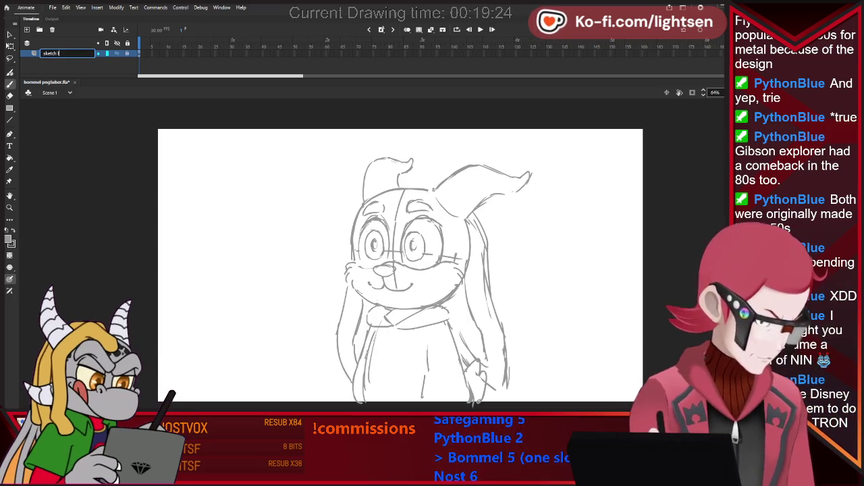
pyautogui.write('_1')
pyautogui.press('Return')
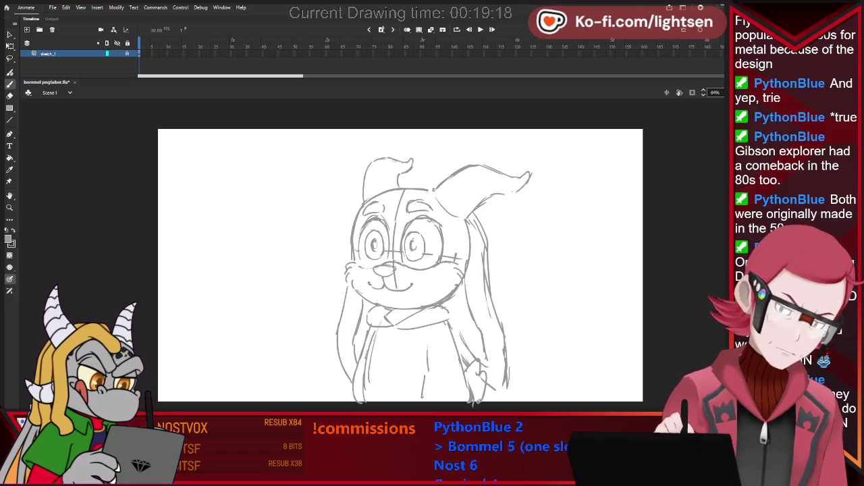
pyautogui.click(27, 29)
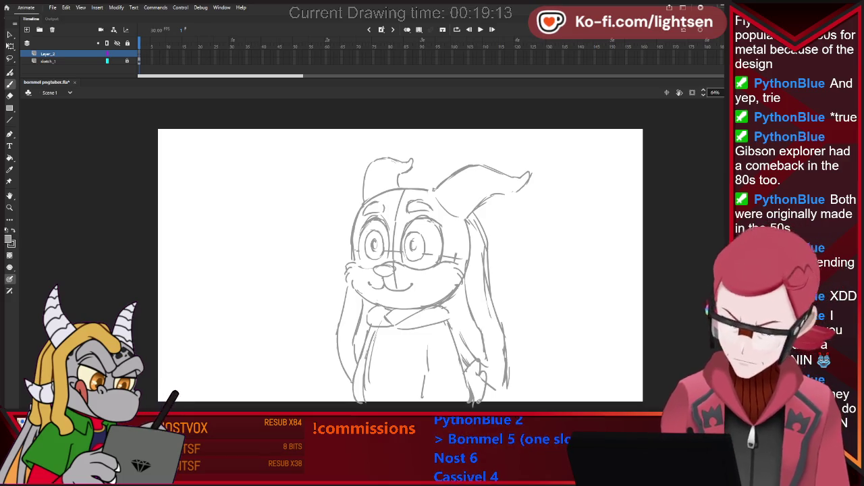
pyautogui.moveTo(364, 154)
pyautogui.mouseDown()
pyautogui.moveTo(394, 152)
pyautogui.moveTo(359, 168)
pyautogui.moveTo(347, 217)
pyautogui.mouseUp()
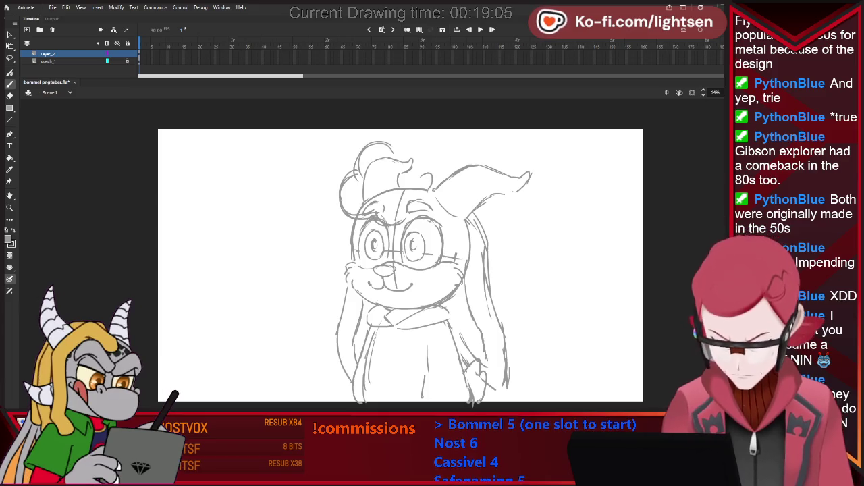
# Redraw the curve on top of the head, undoing an overly dark stroke
pyautogui.moveTo(378, 145); pyautogui.dragTo(412, 169)
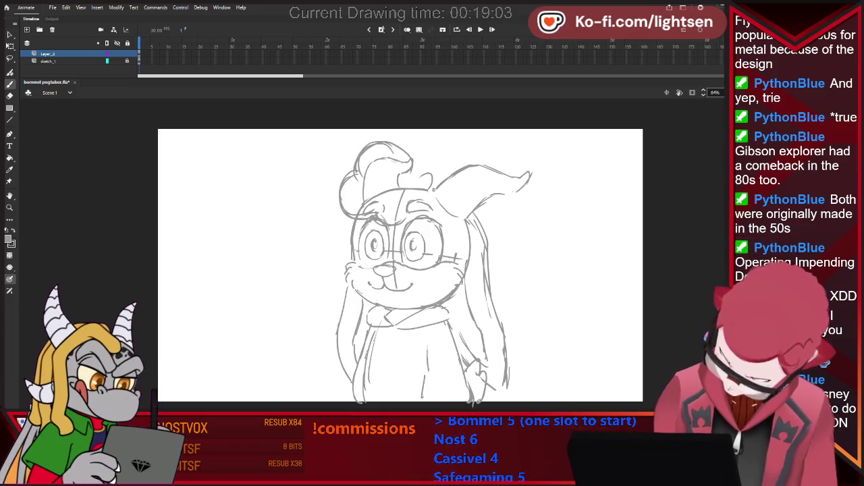
pyautogui.press('e')
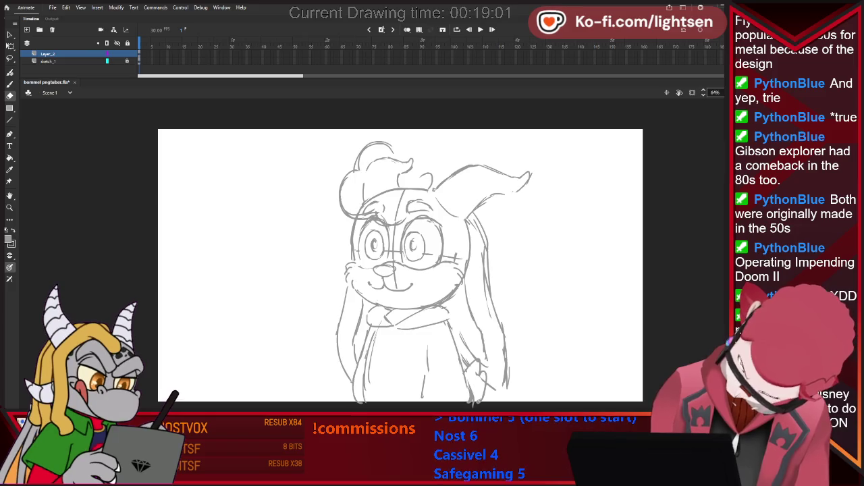
pyautogui.press('e')
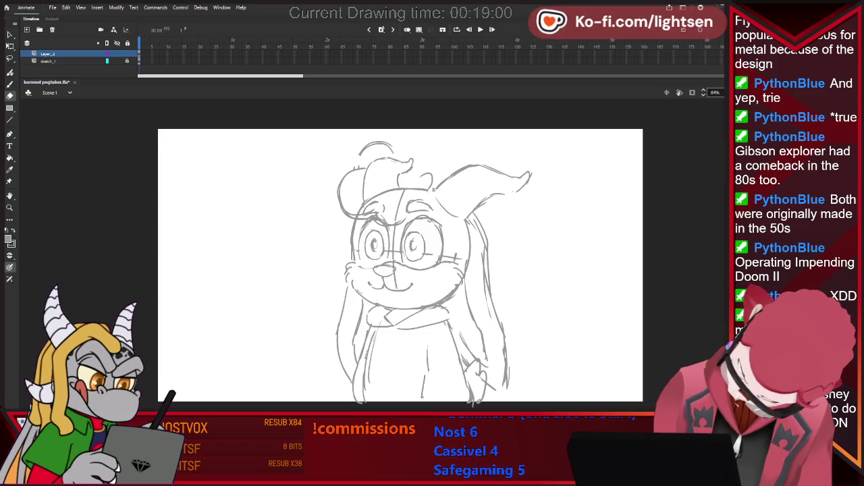
pyautogui.press('b')
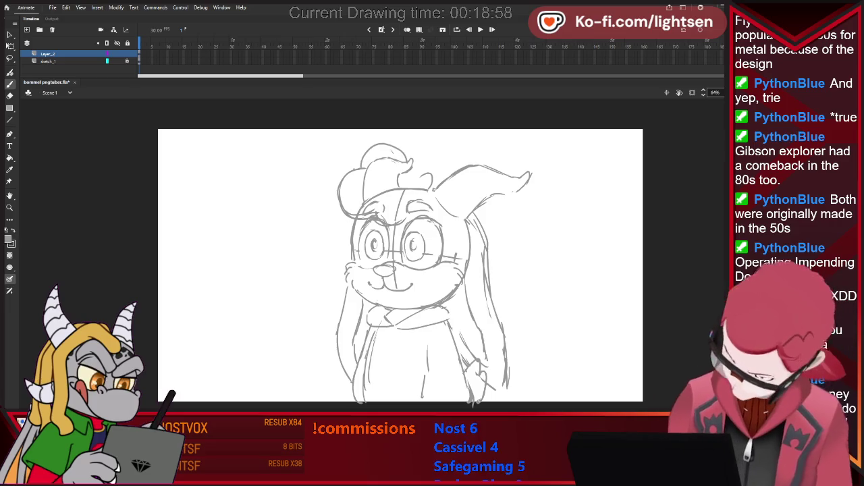
pyautogui.hotkey('ctrl', 'z')
pyautogui.moveTo(359, 166); pyautogui.dragTo(402, 153)
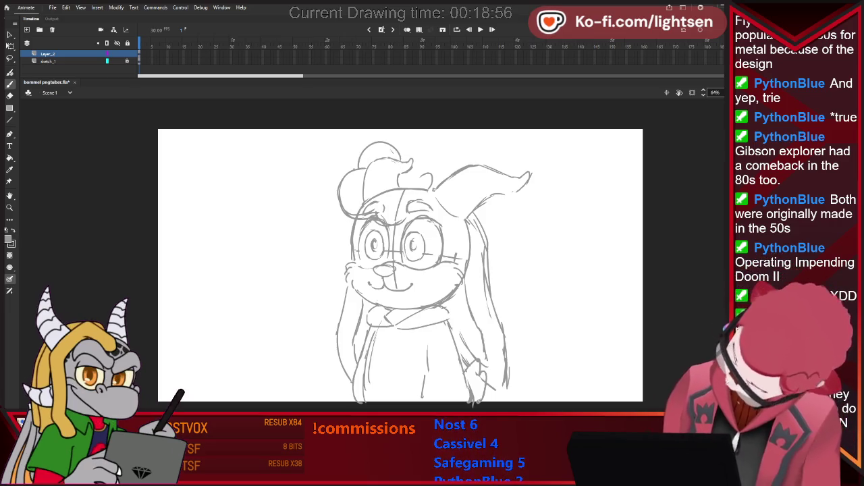
# Sketch eyebrows and a ridged, curled horn right ear, then select the sketch_1 layer
pyautogui.press('e')
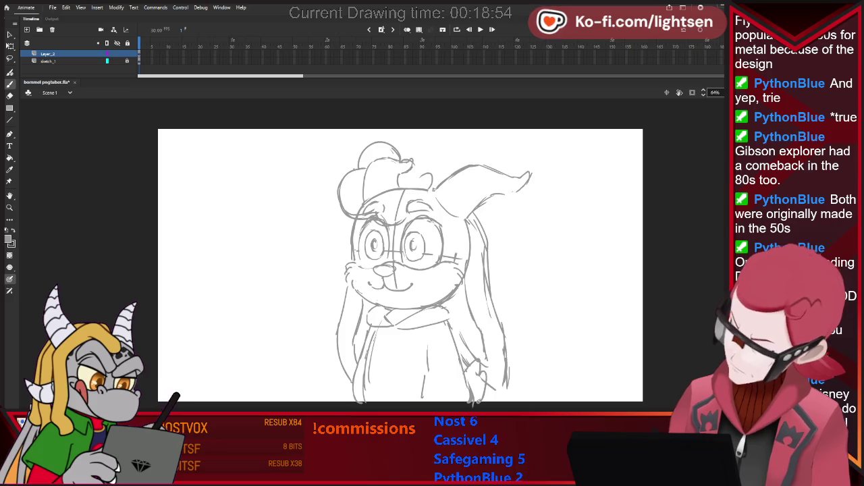
pyautogui.press('b')
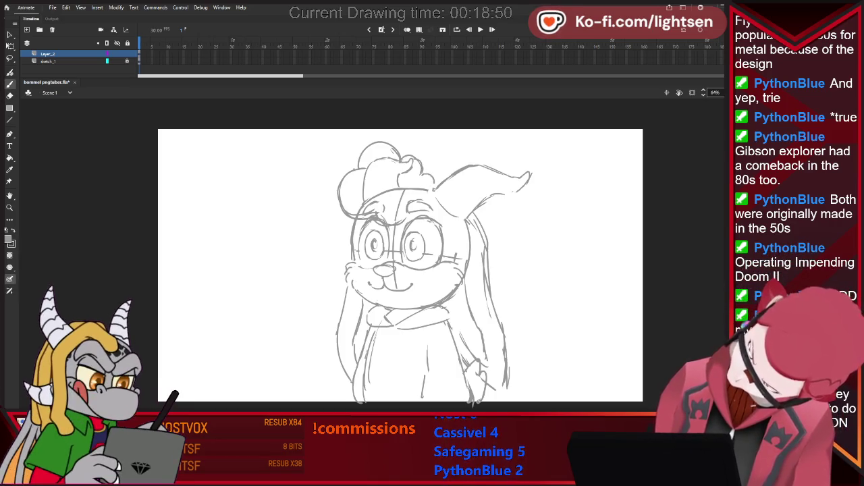
pyautogui.press('e')
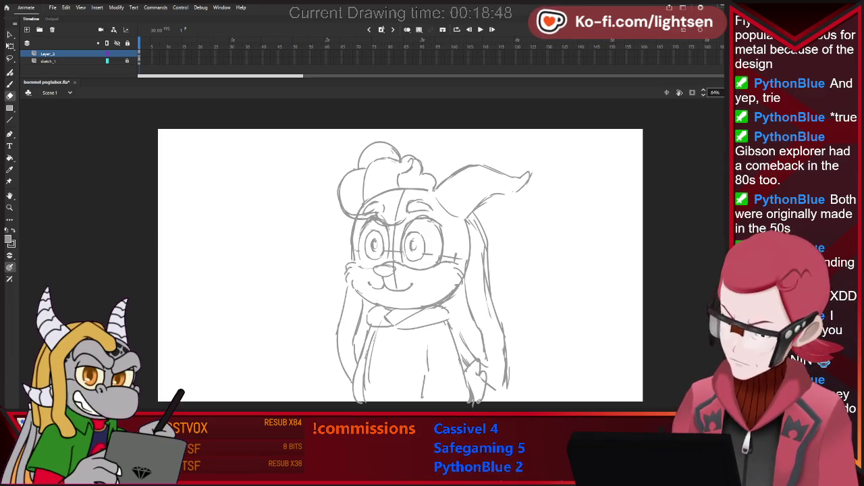
pyautogui.press('b')
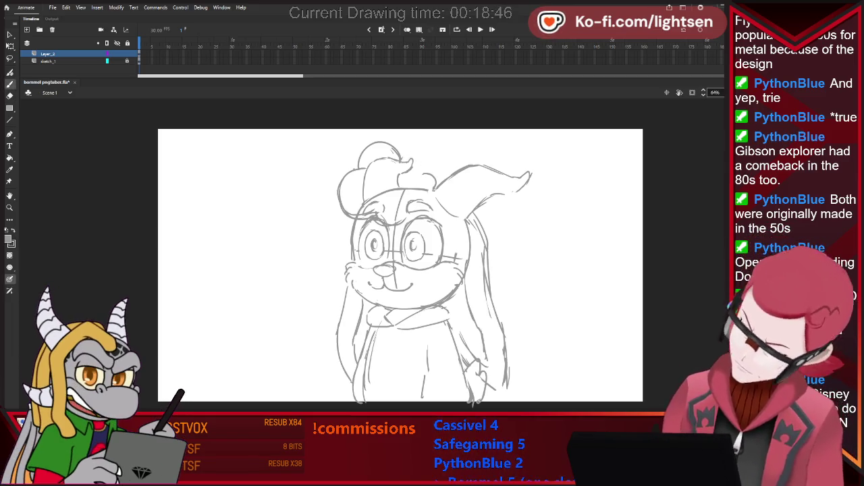
pyautogui.press('e')
pyautogui.press('b')
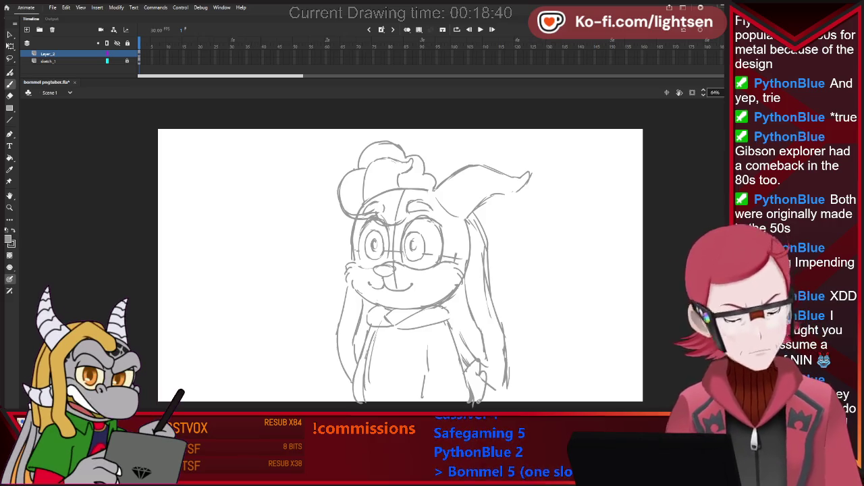
pyautogui.press('e')
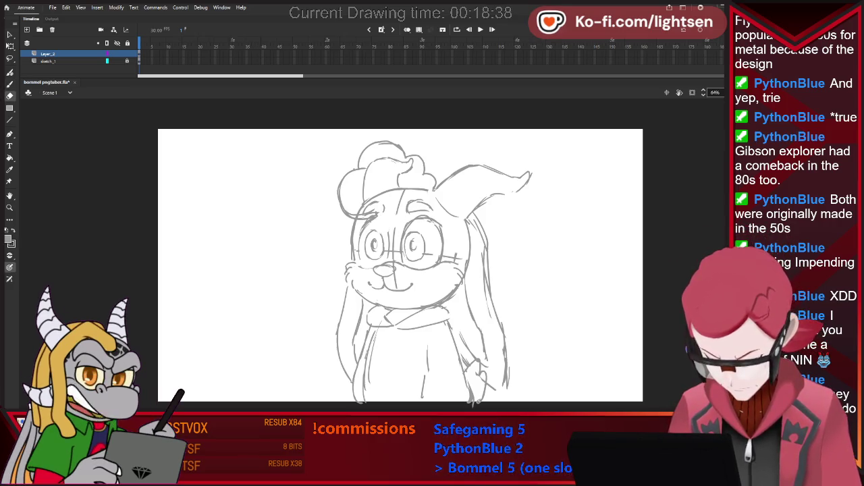
pyautogui.press('b')
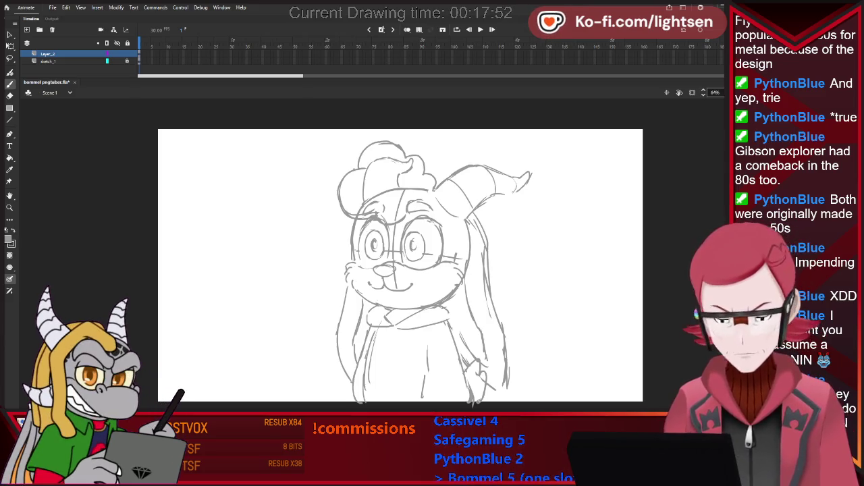
pyautogui.click(48, 61)
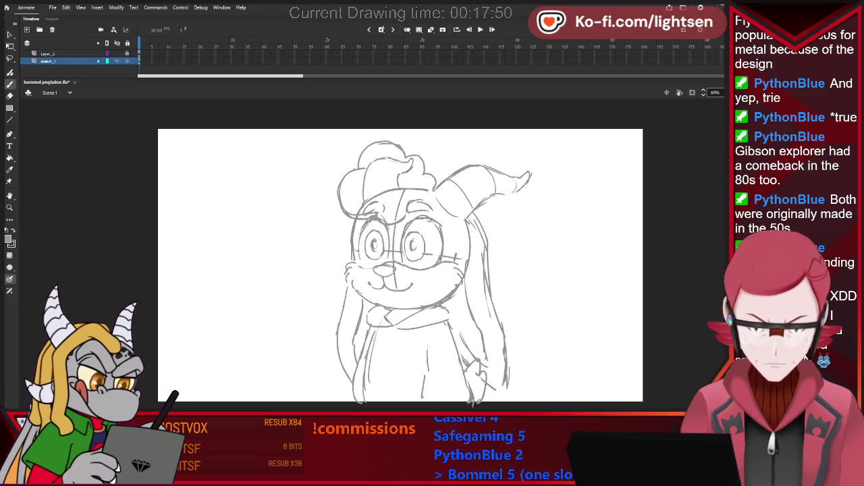
# On sketch_1, redraw the right hanging strand's outline with darker brush and eraser strokes
pyautogui.press('v')
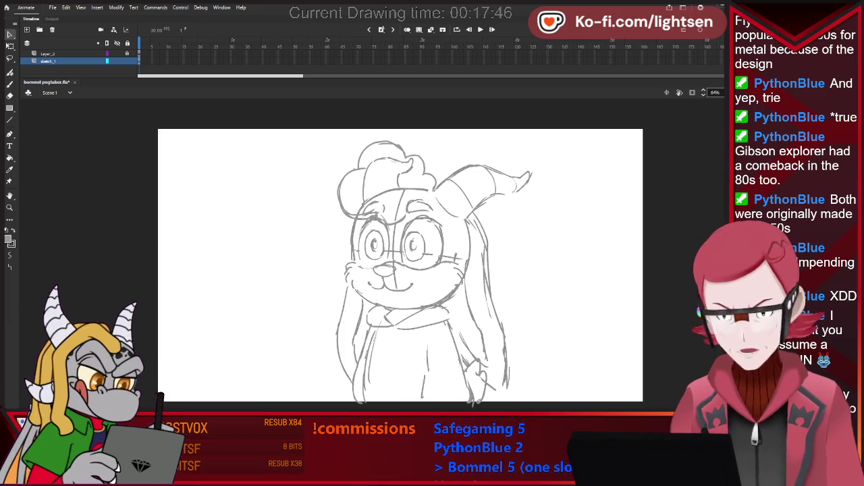
pyautogui.press('l')
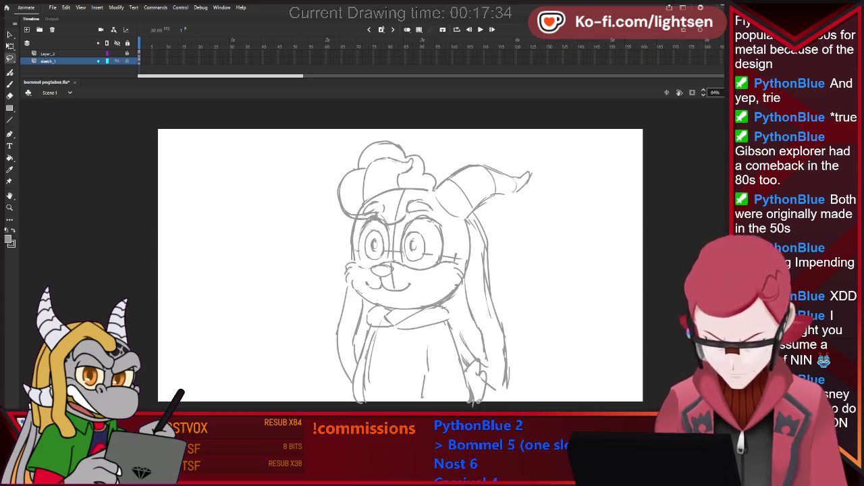
pyautogui.press('b')
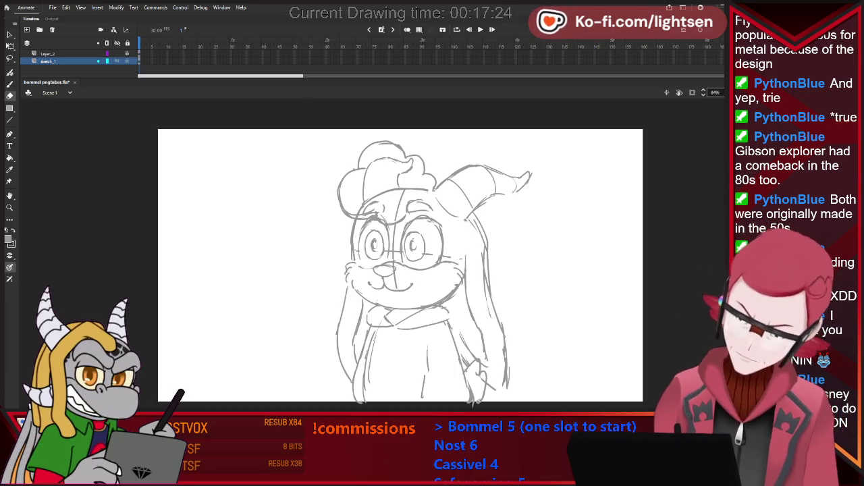
pyautogui.press('b')
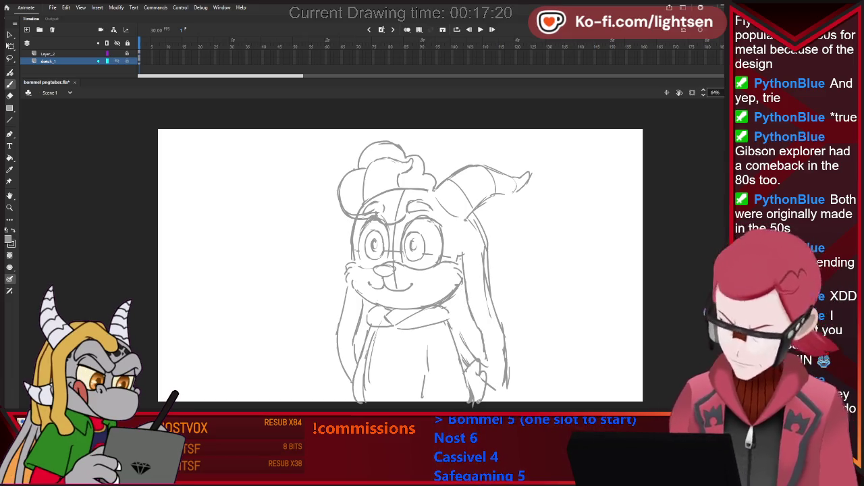
pyautogui.press('e')
pyautogui.press('e')
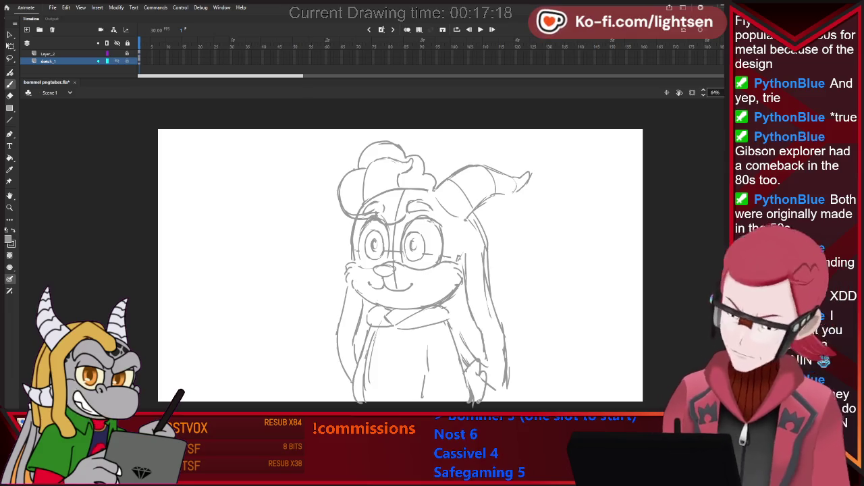
pyautogui.press('b')
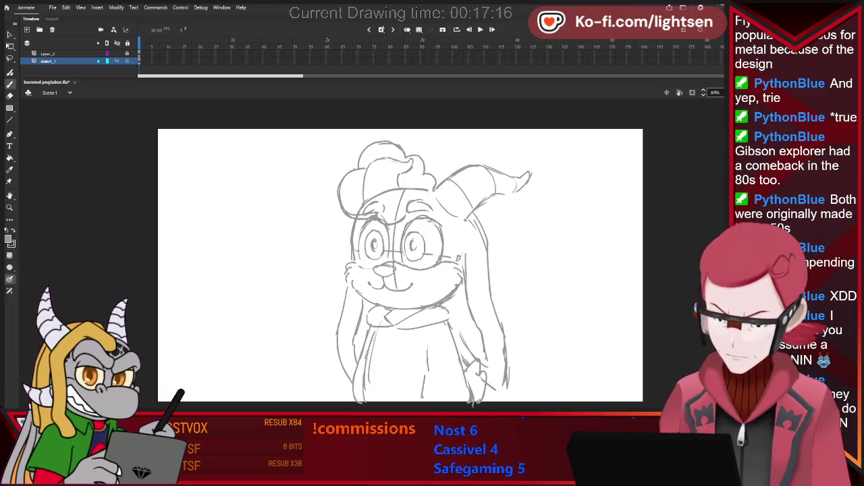
pyautogui.press('b')
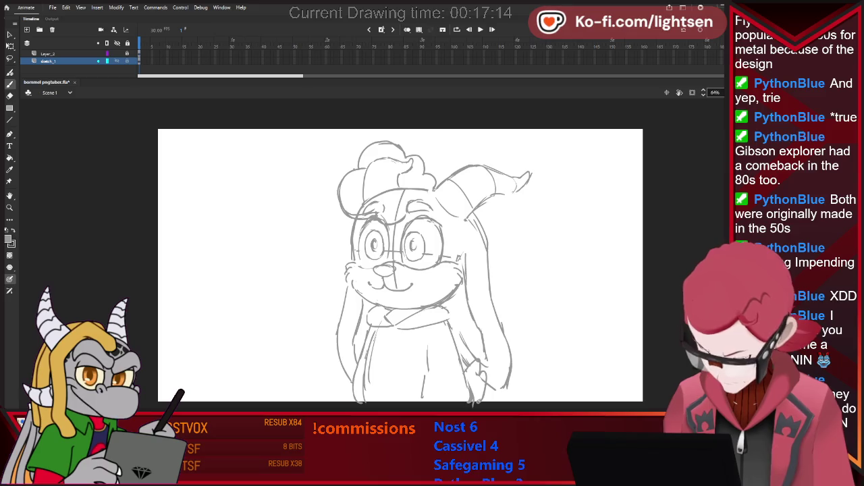
pyautogui.press('e')
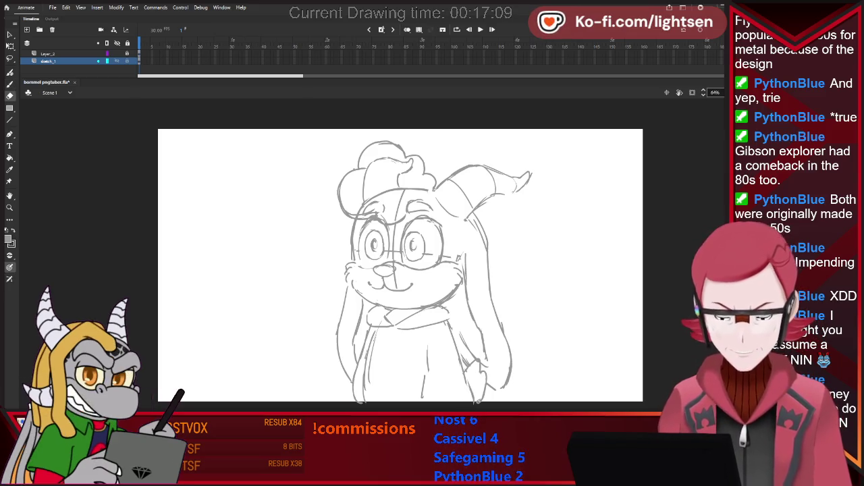
pyautogui.press('b')
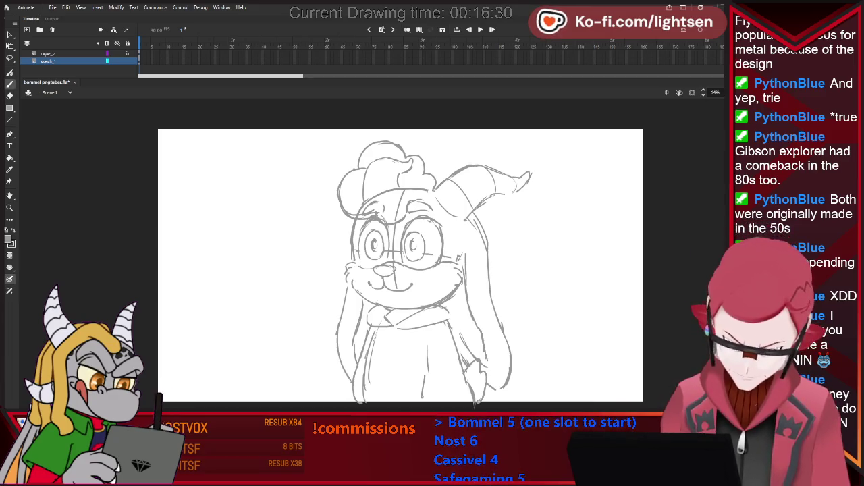
pyautogui.press('e')
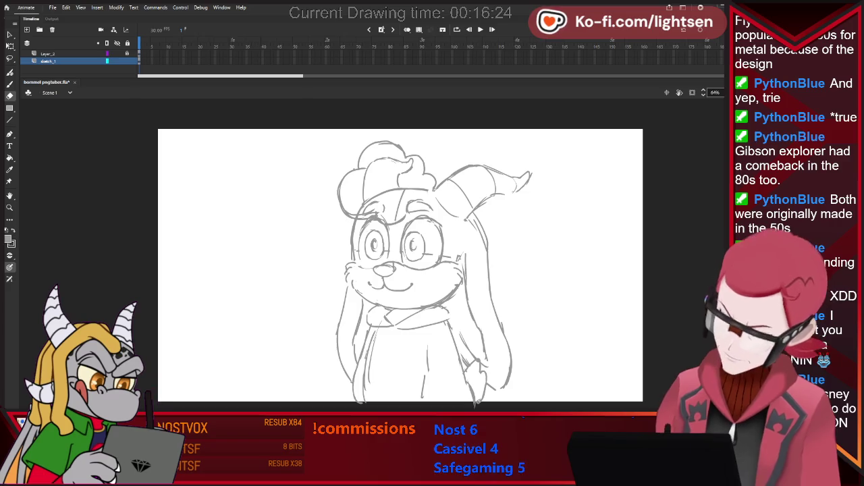
# Clear the eye guide lines and redraw the nose, lasso-selecting strokes near the scarf
pyautogui.press('b')
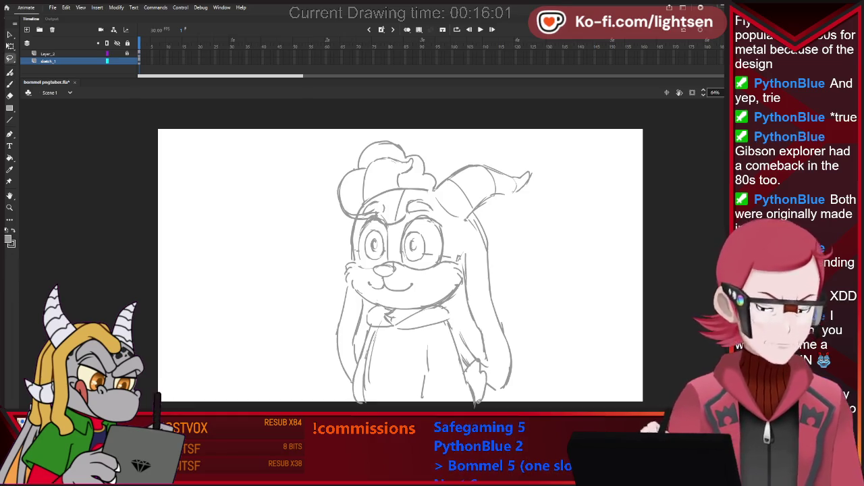
pyautogui.press('l')
pyautogui.moveTo(349, 395)
pyautogui.mouseDown()
pyautogui.moveTo(360, 405)
pyautogui.moveTo(353, 328)
pyautogui.mouseUp()
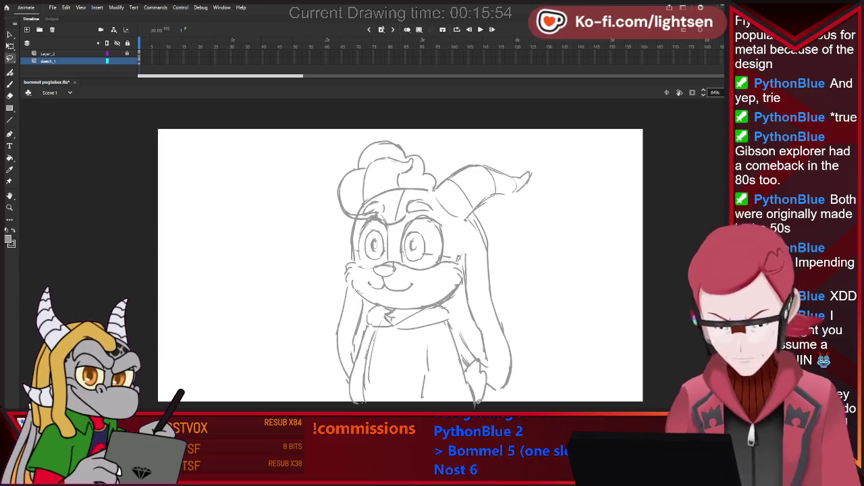
pyautogui.press('b')
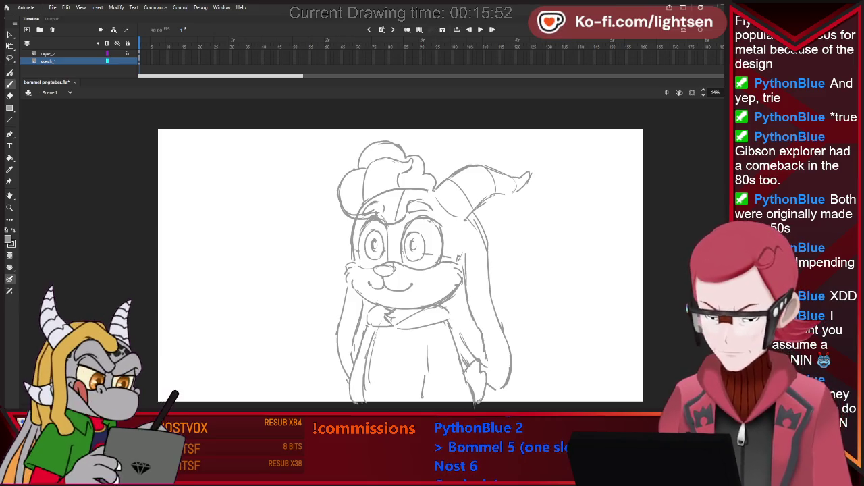
pyautogui.press('e')
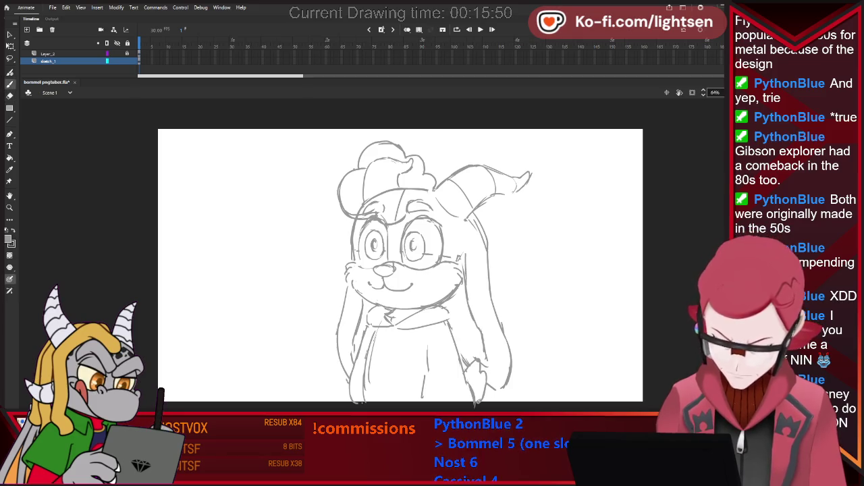
pyautogui.press('b')
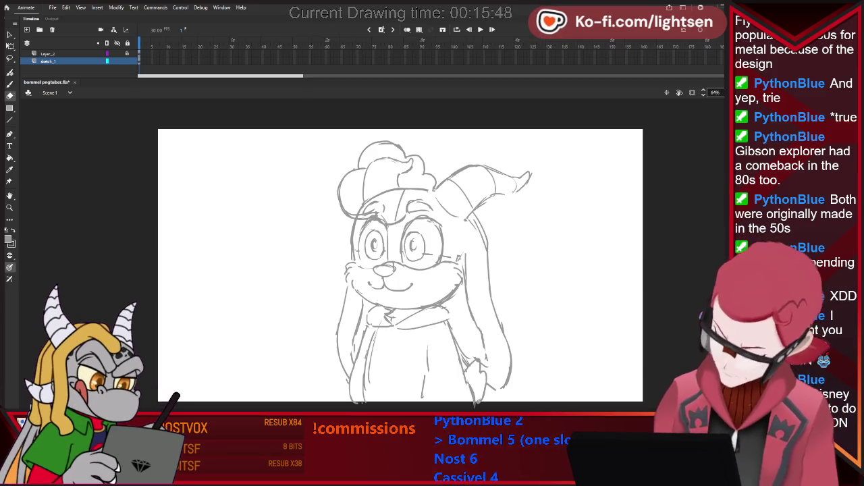
pyautogui.press('e')
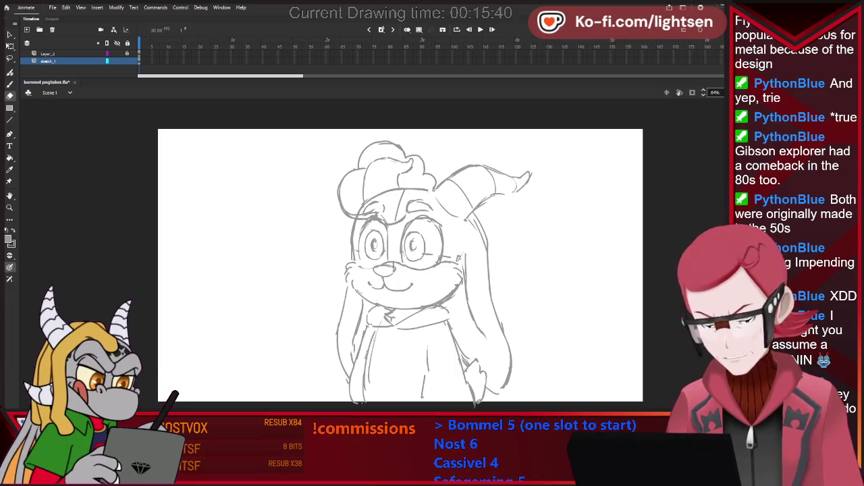
pyautogui.press('b')
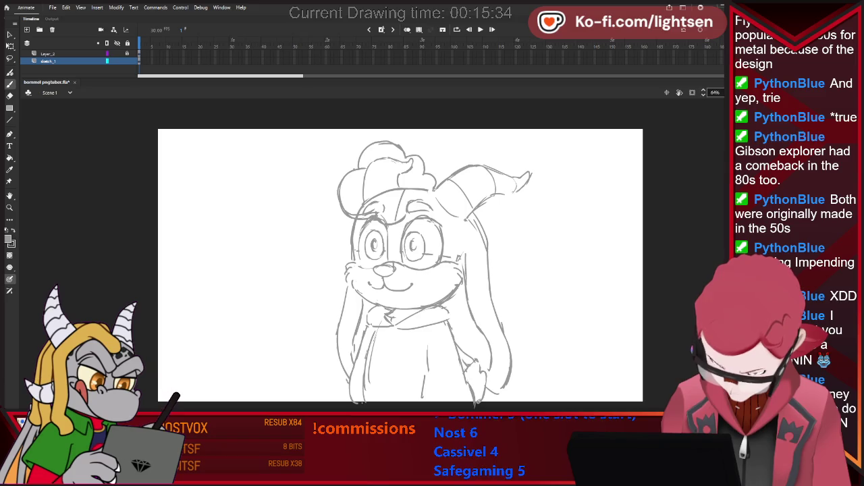
# Undo two stray strokes and redraw the lower outline of the left hanging strand
pyautogui.hotkey('ctrl', 'z')
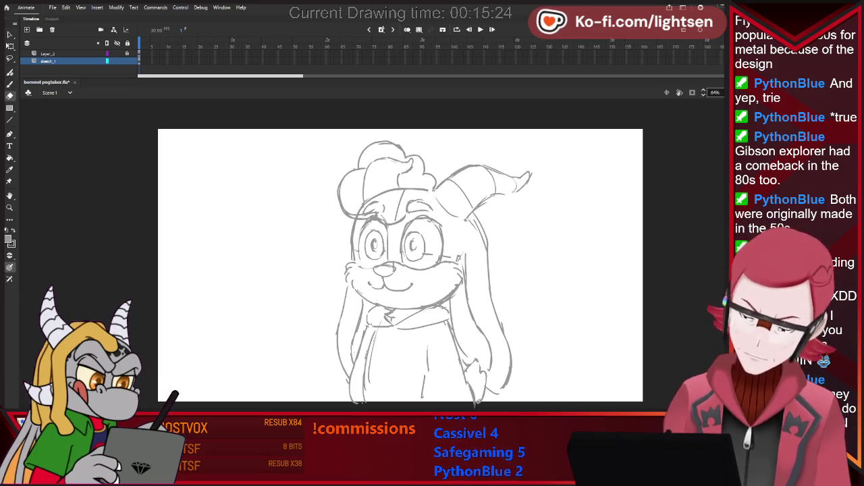
pyautogui.hotkey('ctrl', 'z')
pyautogui.moveTo(341, 320); pyautogui.dragTo(351, 382)
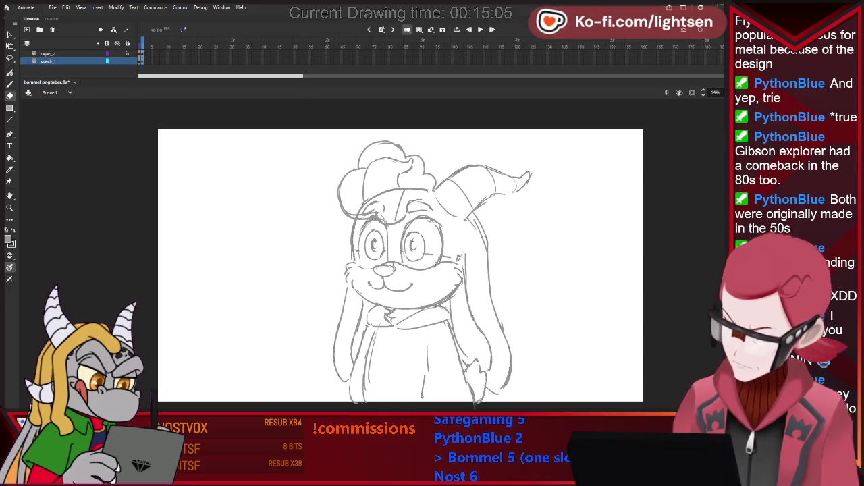
# Erase the right strand's outer lines, then box-select part of the lower body
pyautogui.moveTo(493, 222); pyautogui.dragTo(503, 385)
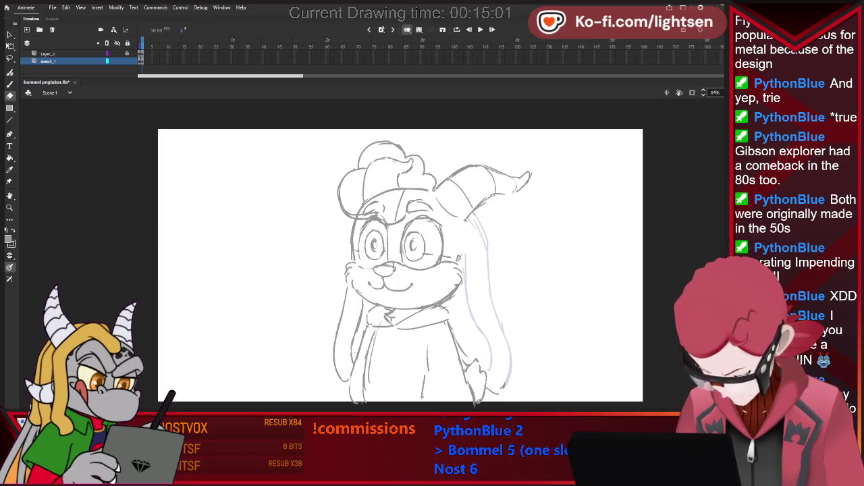
pyautogui.moveTo(469, 331); pyautogui.dragTo(479, 405)
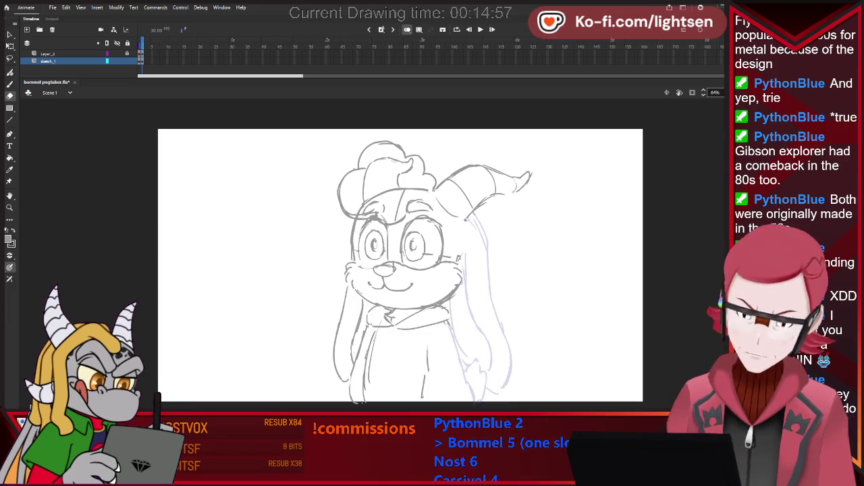
pyautogui.press('v')
pyautogui.moveTo(299, 408); pyautogui.dragTo(537, 314)
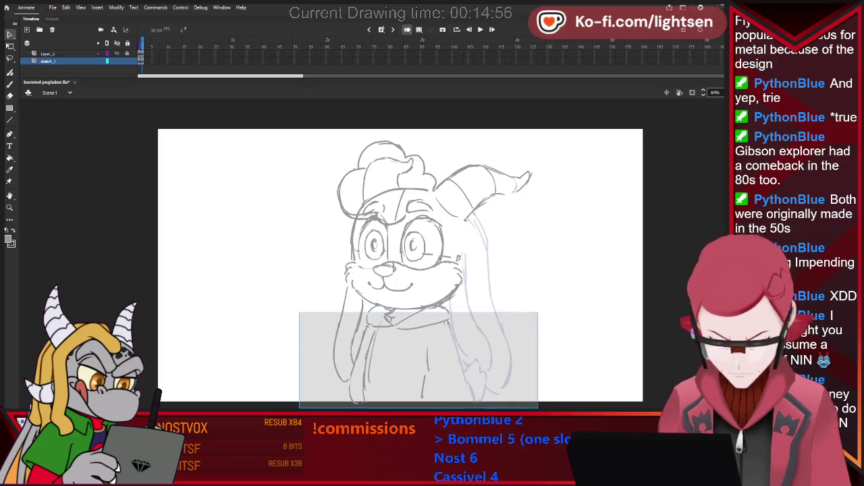